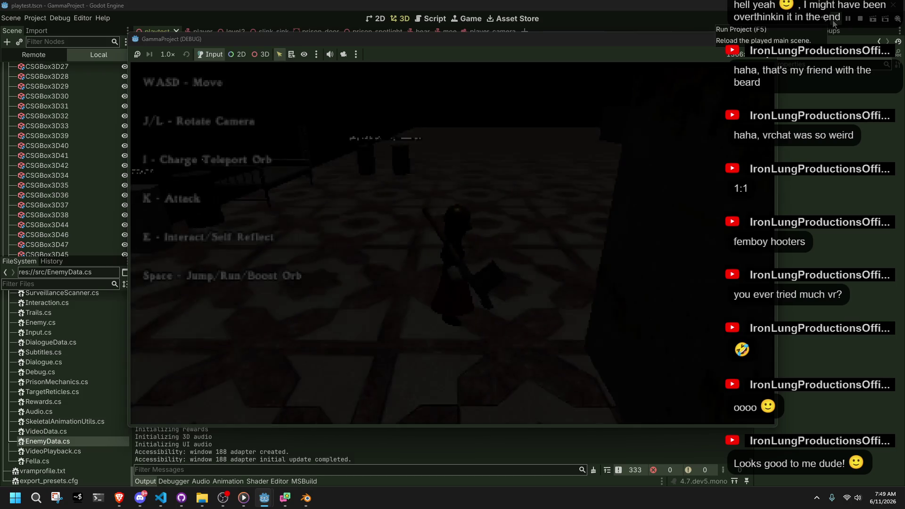
# Step: Run at the checkered walls and jump onto the ledge so RunJump02 ends in a roll, then stop the game
pyautogui.press('w')
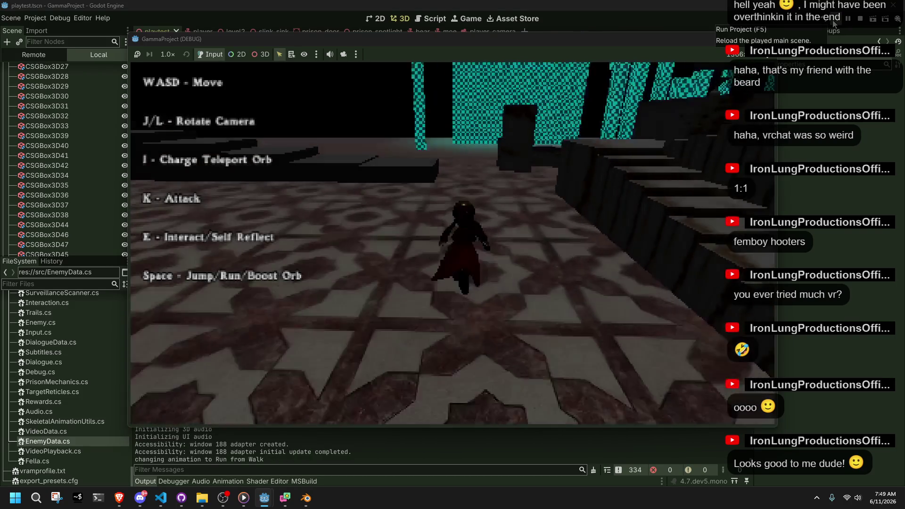
pyautogui.press('l')
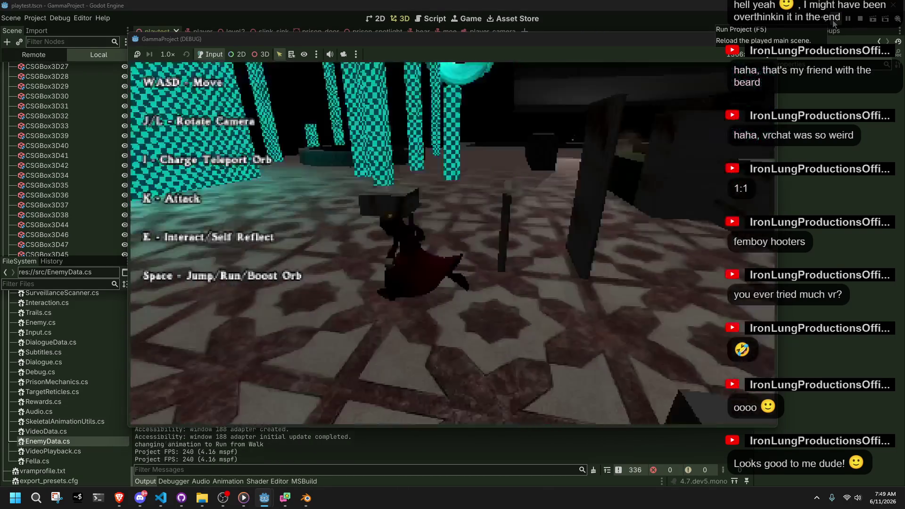
pyautogui.press('space')
pyautogui.press('space')
pyautogui.press('w')
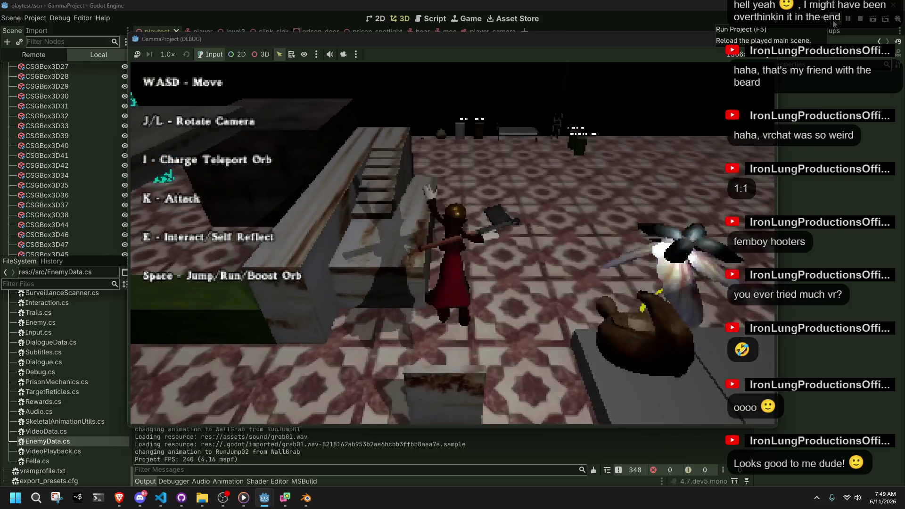
pyautogui.press('space')
pyautogui.press('space')
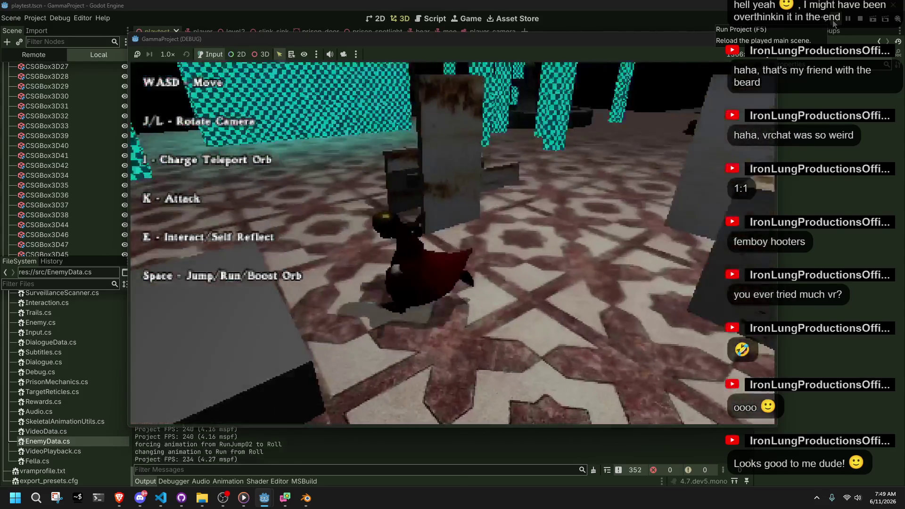
pyautogui.press('w')
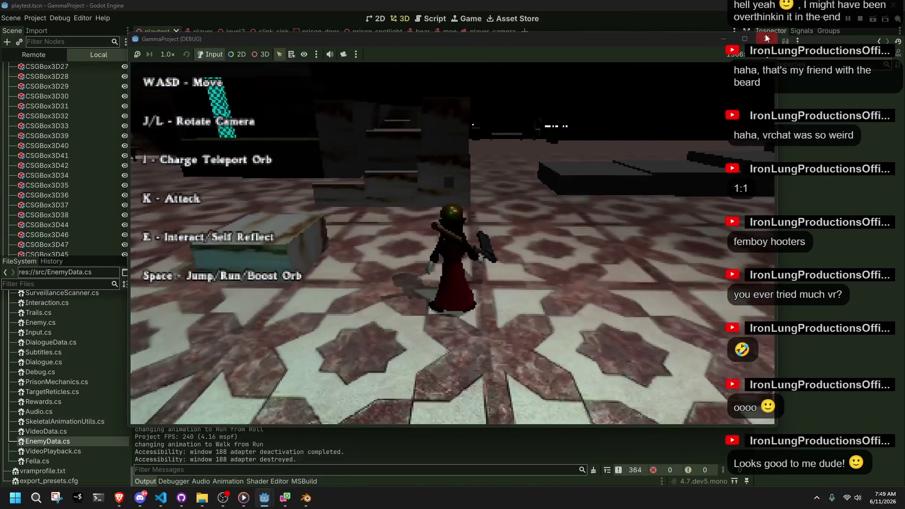
pyautogui.click(765, 38)
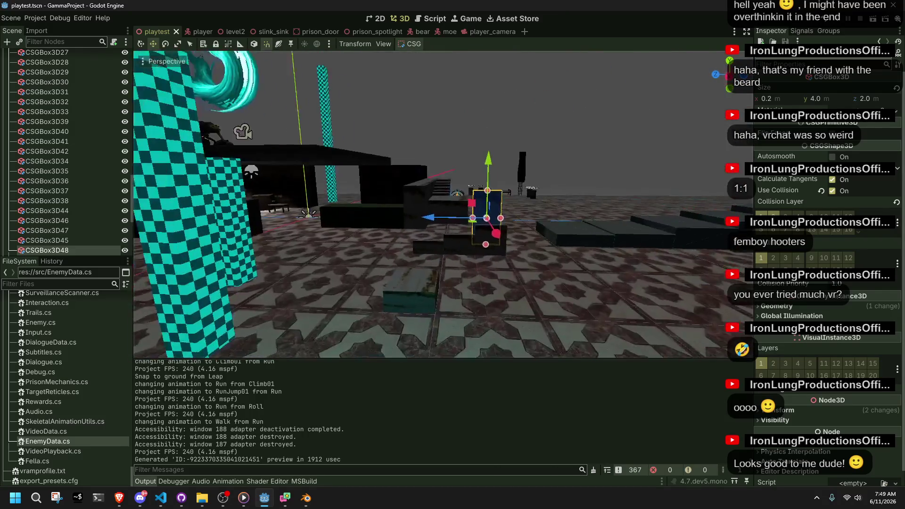
# Step: Resize CSGBox3D48 to 0.2 × 3.0 × 2.0, save the scene and relaunch the game
pyautogui.moveTo(473, 220); pyautogui.dragTo(360, 220)
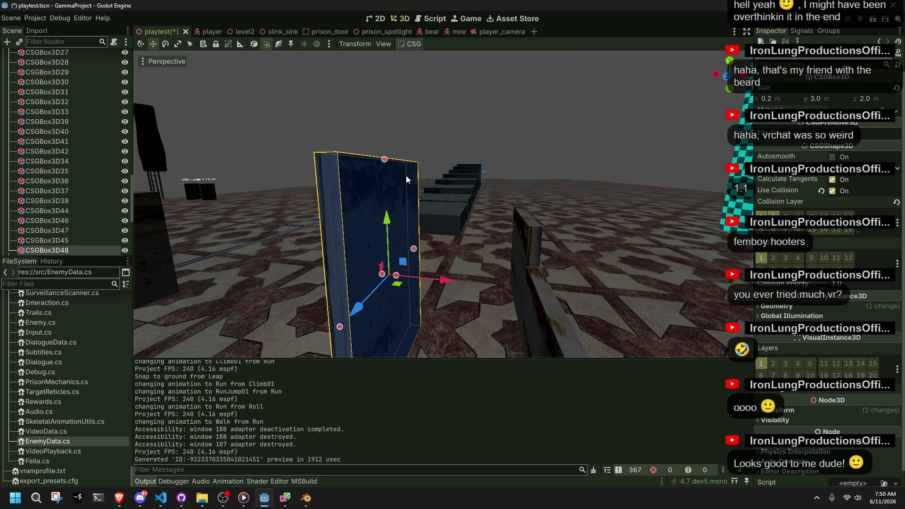
pyautogui.hotkey('ctrl', 's')
pyautogui.click(838, 25)
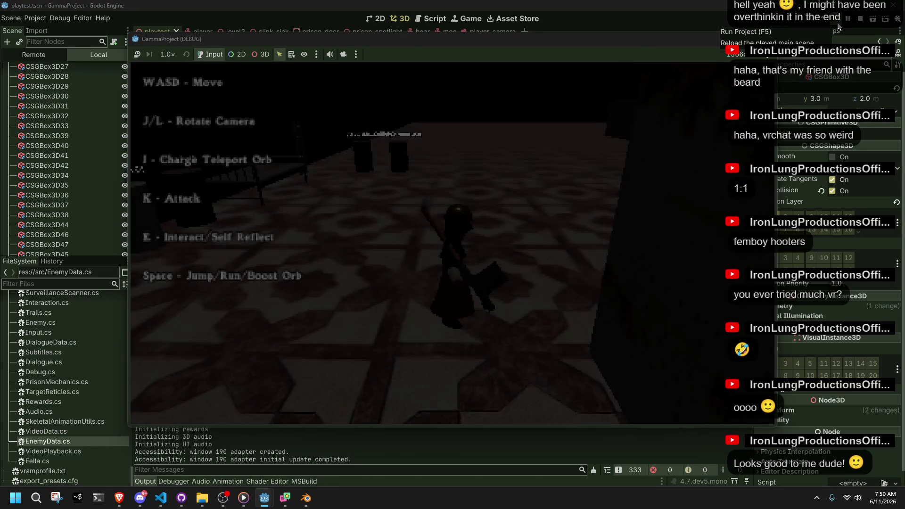
# Step: Run into the boxes, climb them with Climb01/Climb02 and jump off to check the animations
pyautogui.press('w')
pyautogui.press('l')
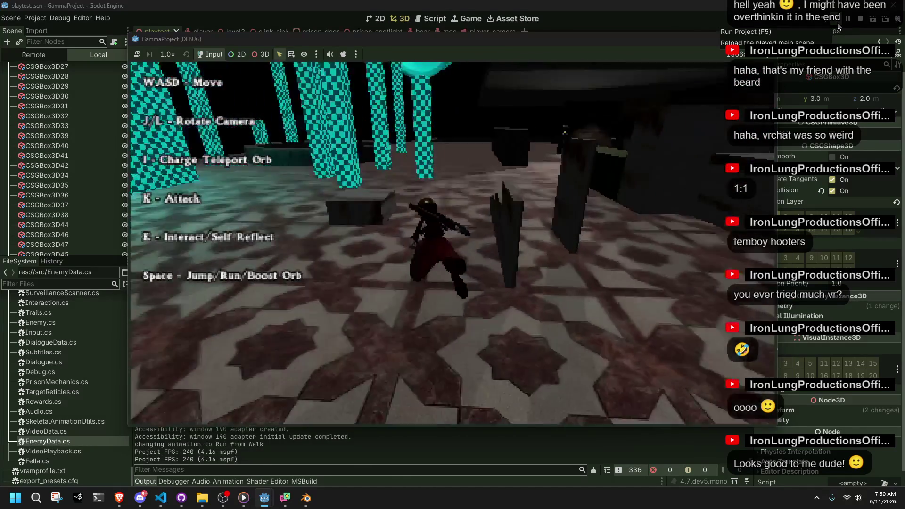
pyautogui.press('space')
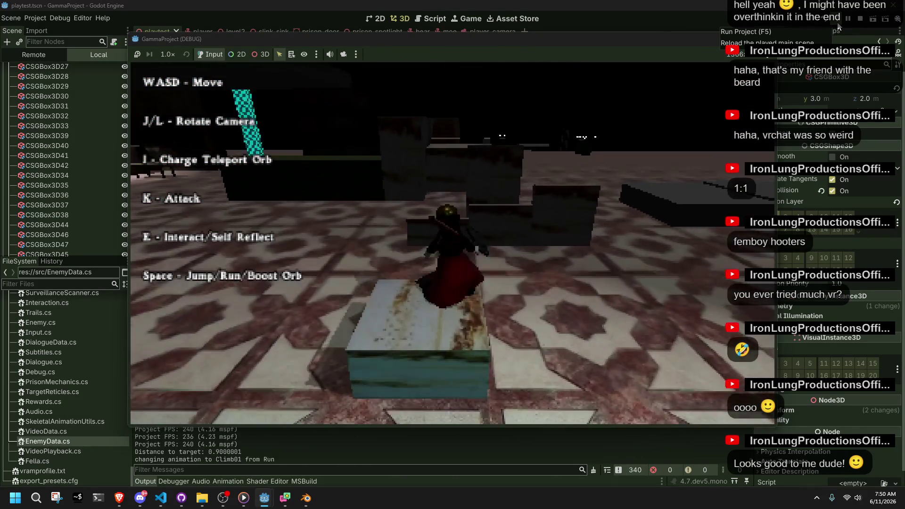
pyautogui.press('w')
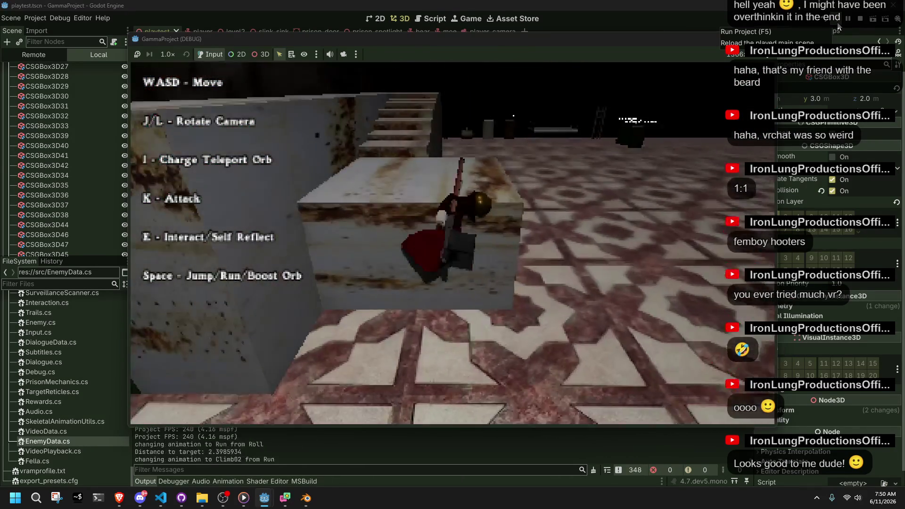
pyautogui.press('space')
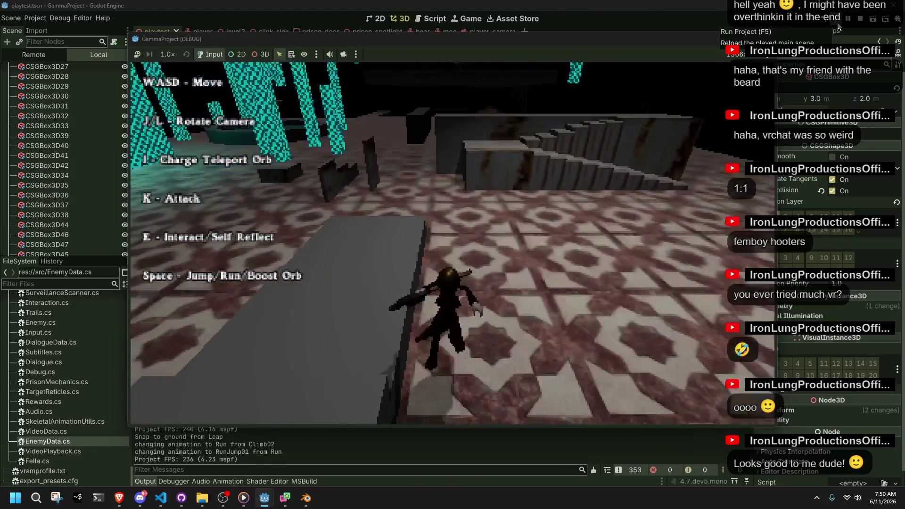
pyautogui.press('space')
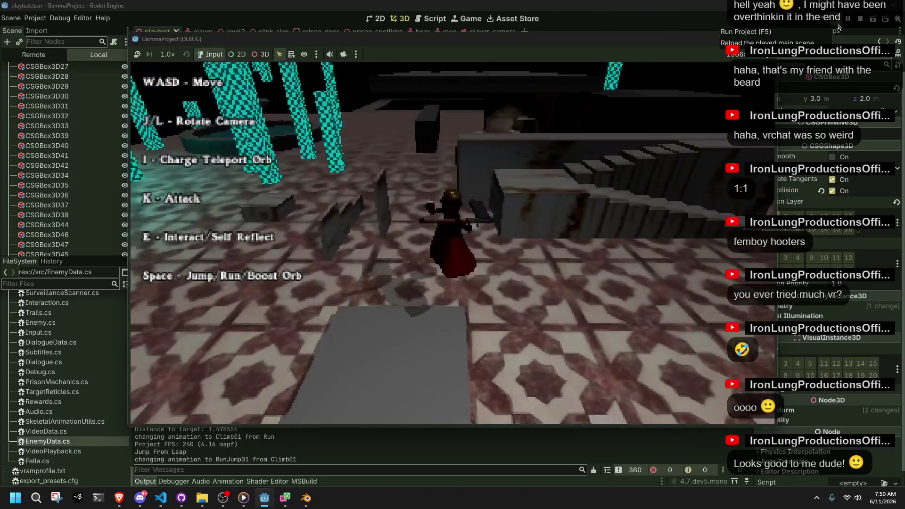
pyautogui.press('w')
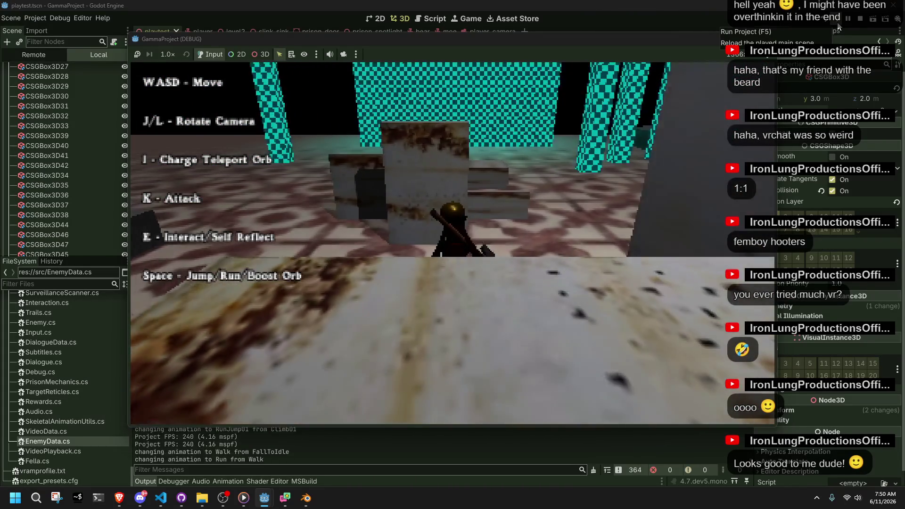
pyautogui.press('space')
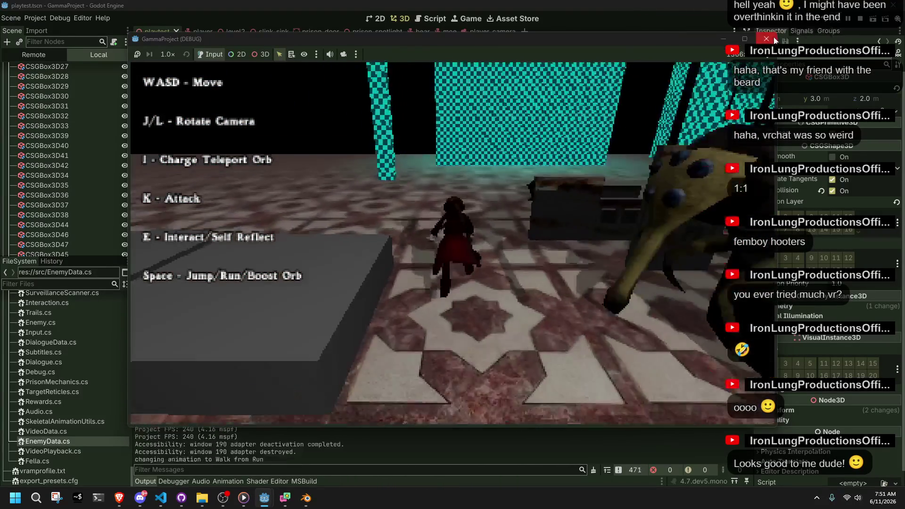
# Step: Stop the game and set Physics > Common > Physics Ticks per Second to 24 in Project Settings
pyautogui.click(766, 39)
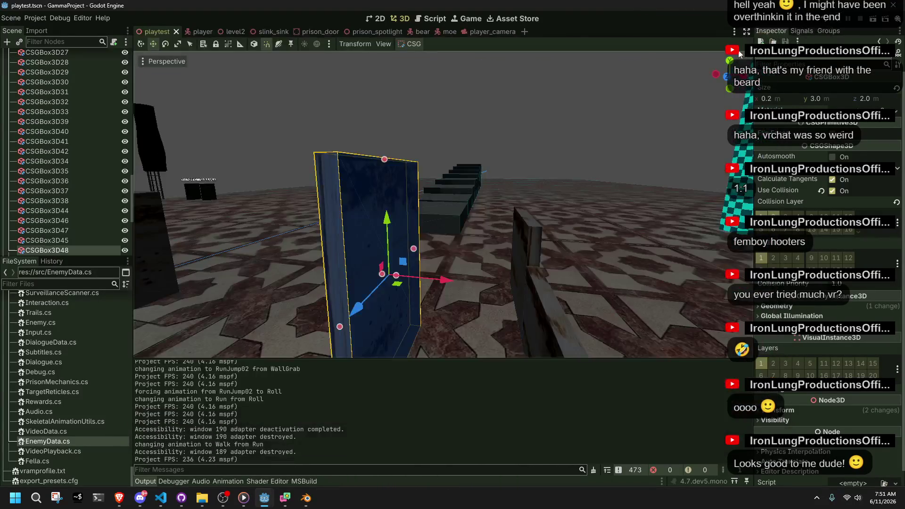
pyautogui.click(32, 23)
pyautogui.click(44, 28)
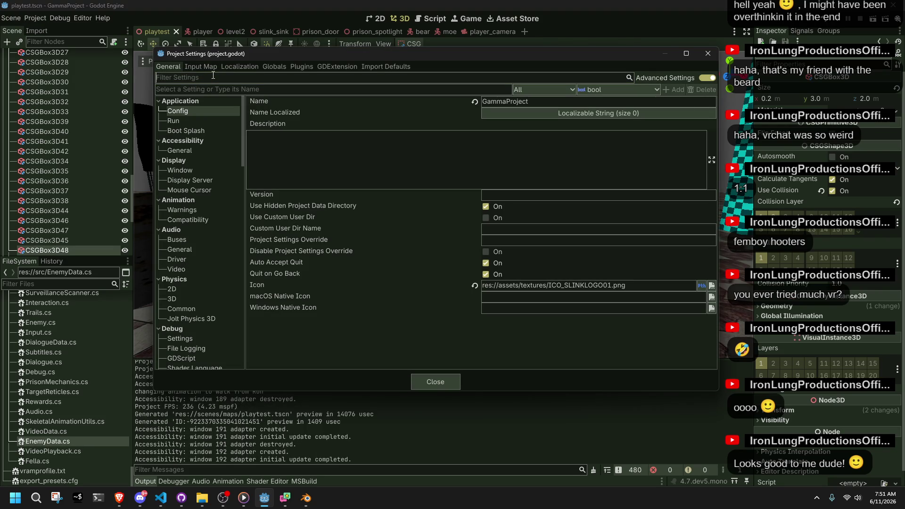
pyautogui.write('physics')
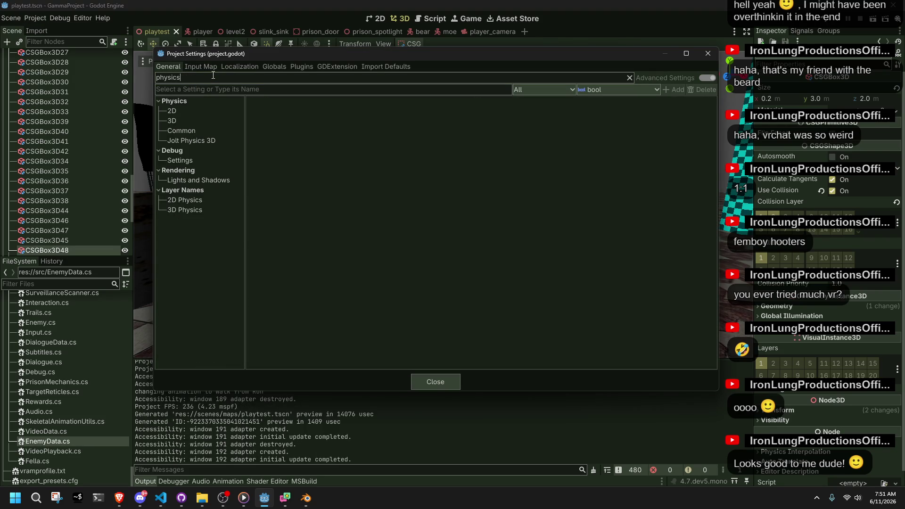
pyautogui.click(182, 131)
pyautogui.click(501, 101)
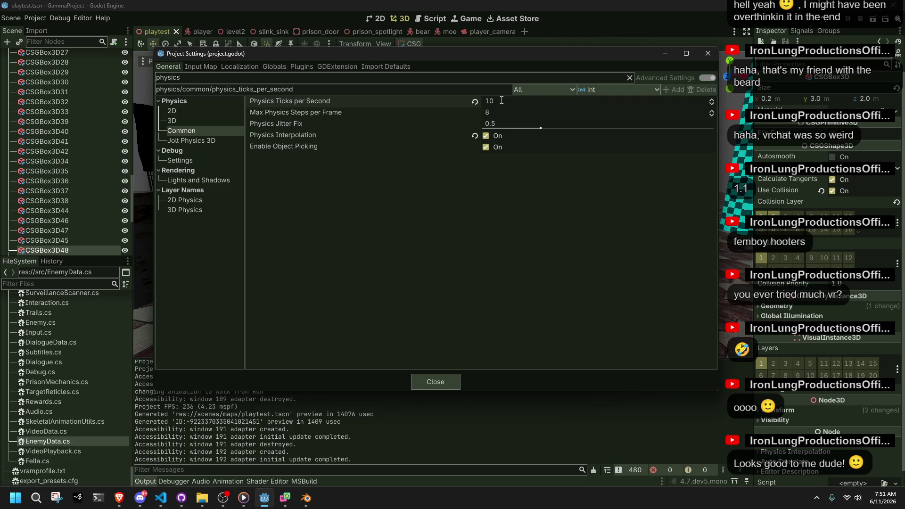
pyautogui.click(418, 383)
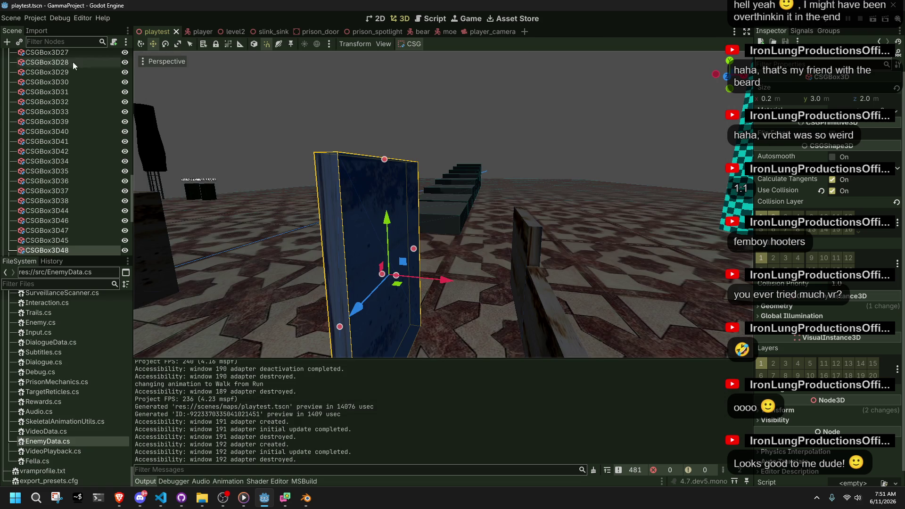
pyautogui.click(35, 21)
pyautogui.click(71, 35)
pyautogui.click(508, 105)
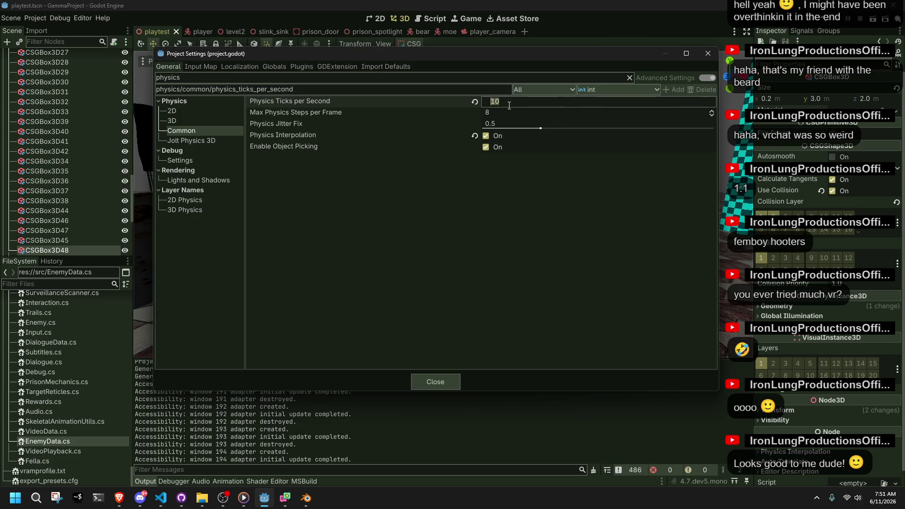
pyautogui.click(422, 380)
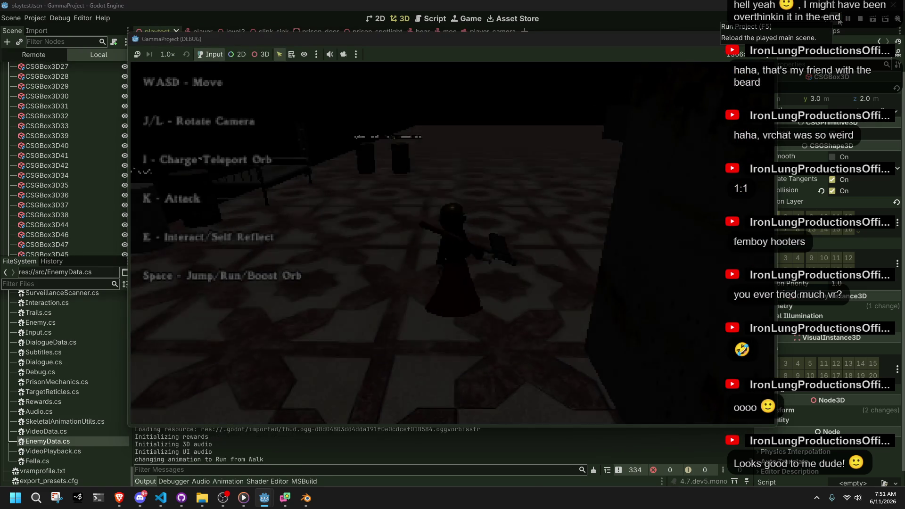
# Step: Climb the grey blocks and the green block, roll, run among the cyan pillars and leap down
pyautogui.press('w')
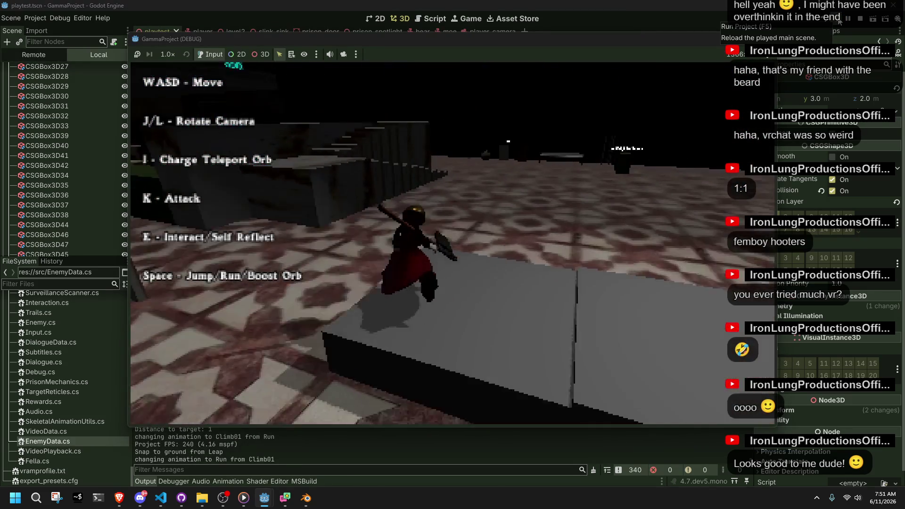
pyautogui.press('space')
pyautogui.press('w')
pyautogui.press('w')
pyautogui.press('w')
pyautogui.press('space')
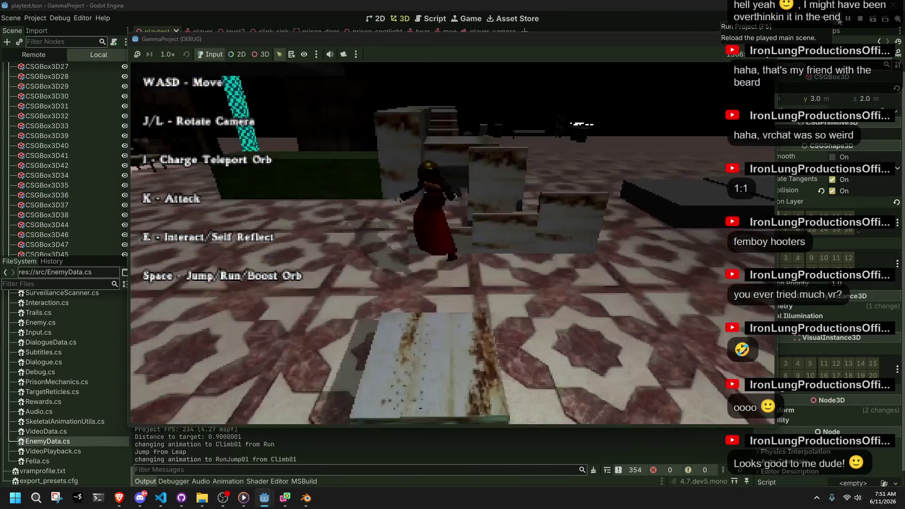
pyautogui.press('w')
pyautogui.press('w')
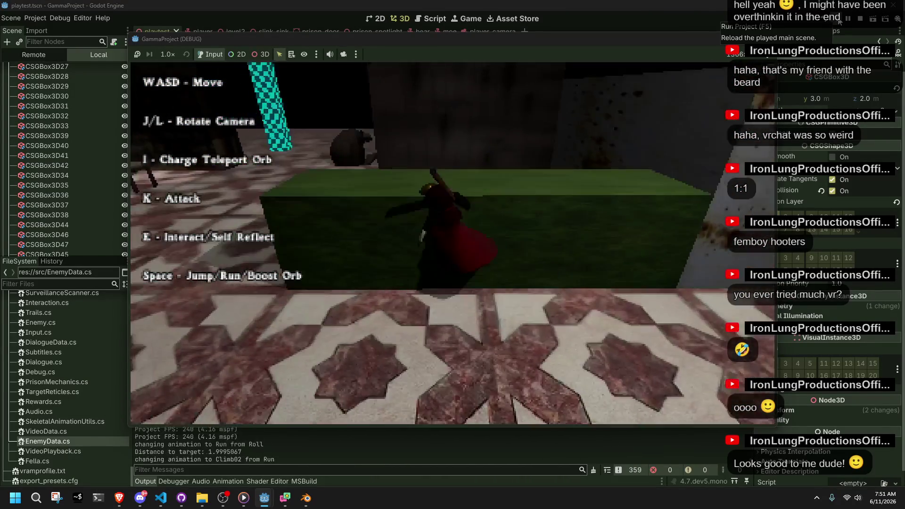
pyautogui.press('w')
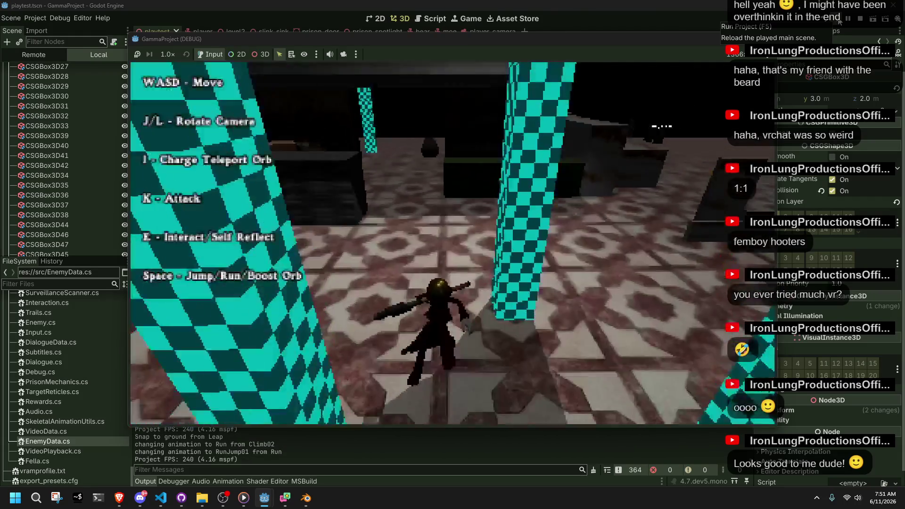
pyautogui.press('w')
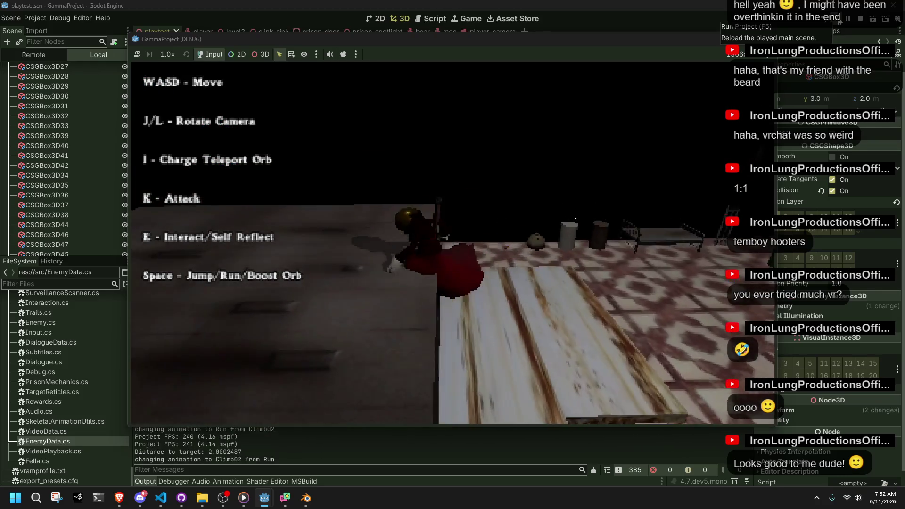
pyautogui.press('w')
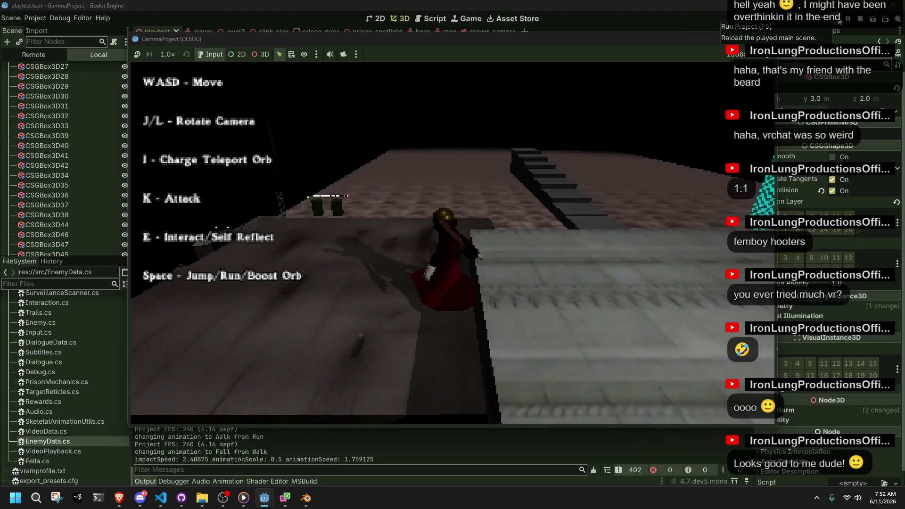
# Step: Run-jump across the tiled floor into a roll, climb the ledge, jump toward the stairs, then stop the game
pyautogui.press('l')
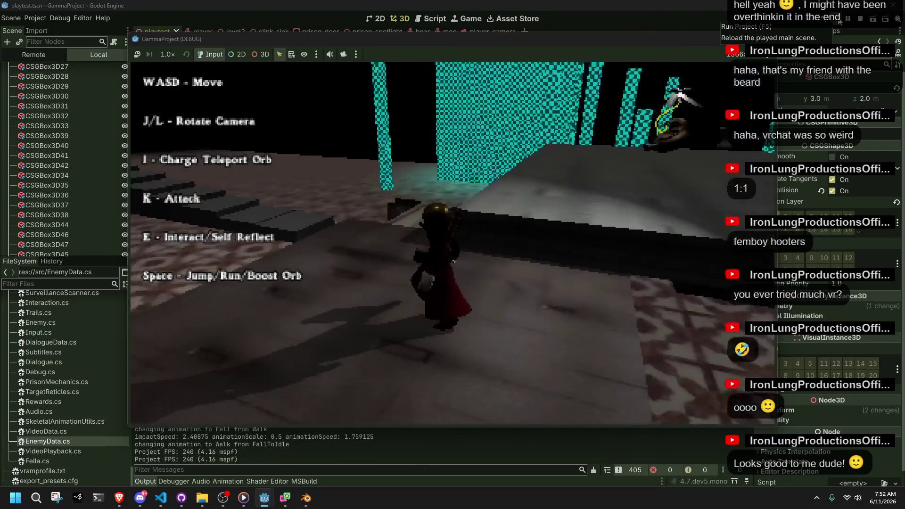
pyautogui.press('space')
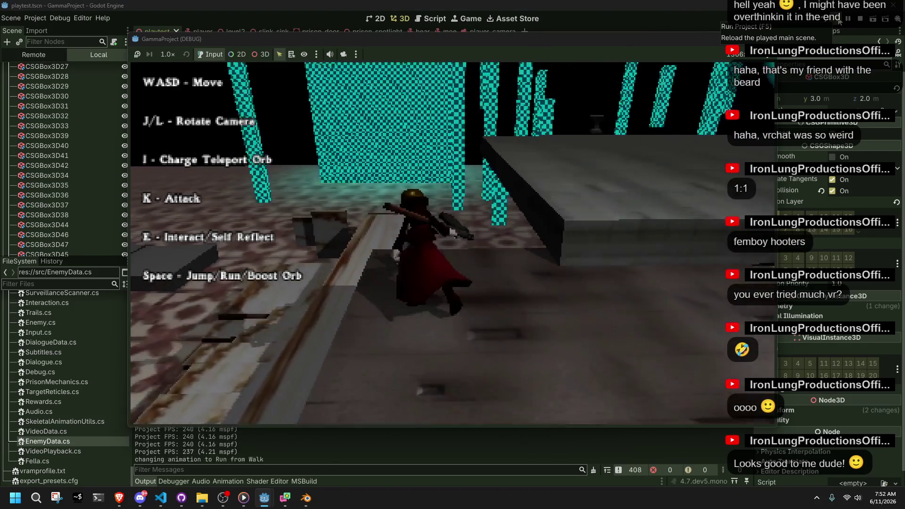
pyautogui.press('j')
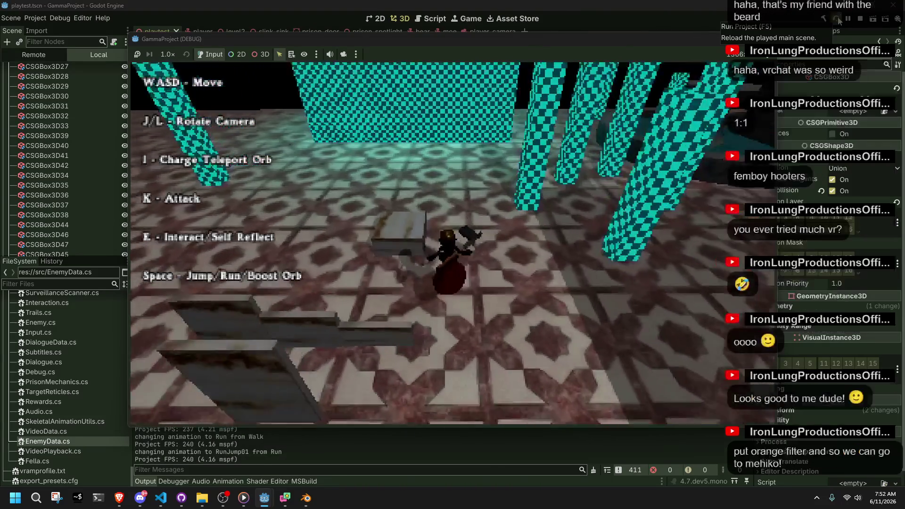
pyautogui.press('j')
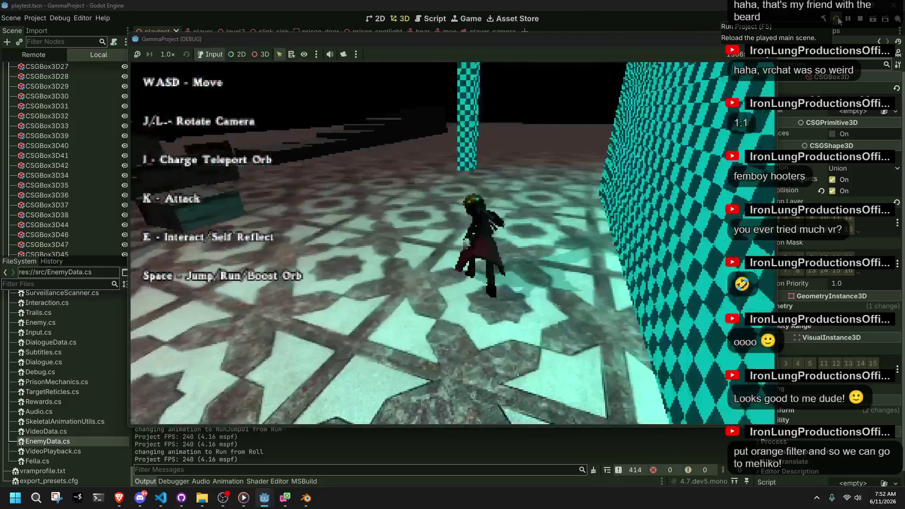
pyautogui.press('w')
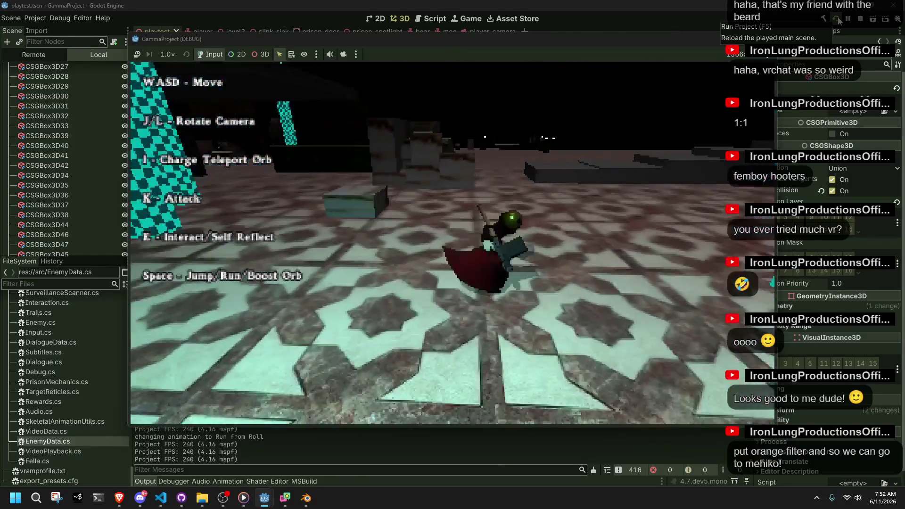
pyautogui.press('w')
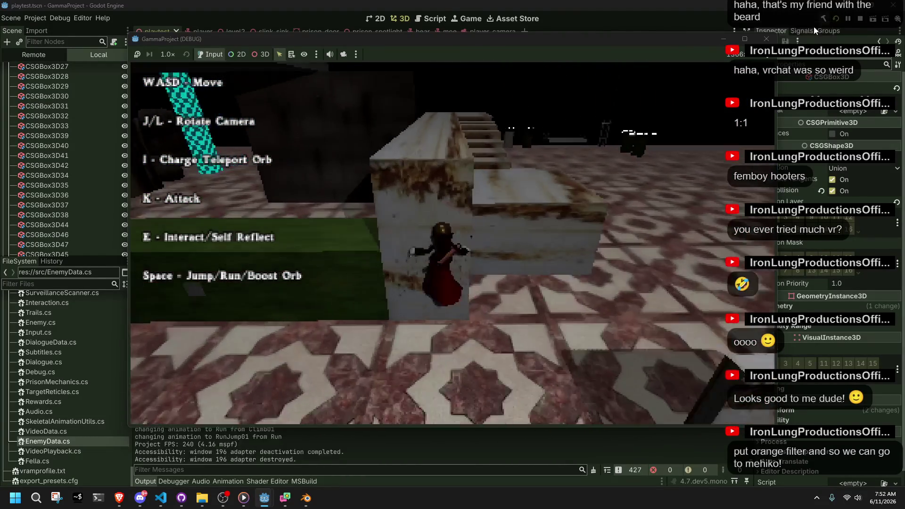
pyautogui.press('F8')
# Step: Expand the UI branch in the Scene dock and add a Panel child node under UI
pyautogui.scroll(-3, 95, 186)
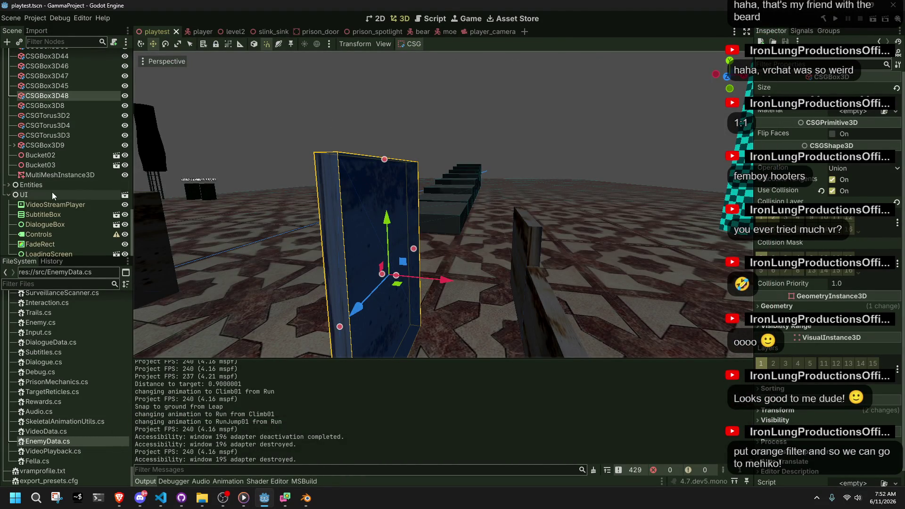
pyautogui.click(11, 195)
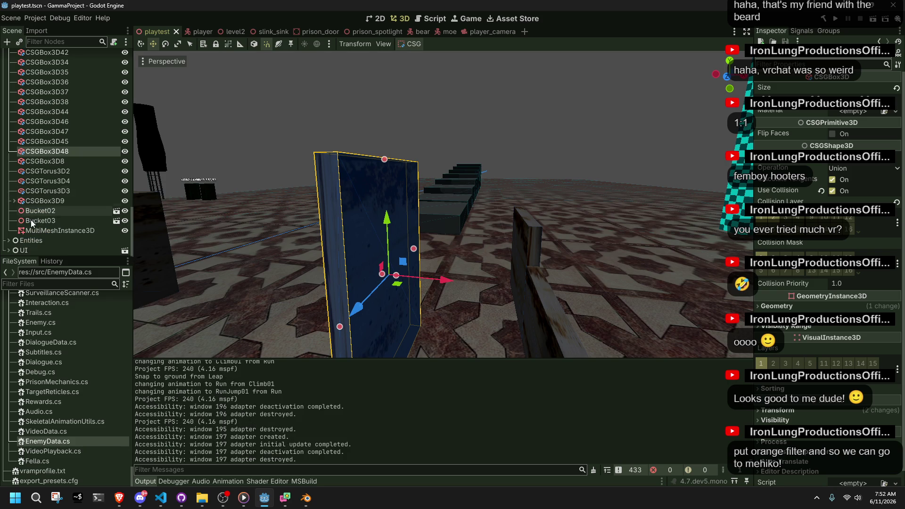
pyautogui.click(10, 250)
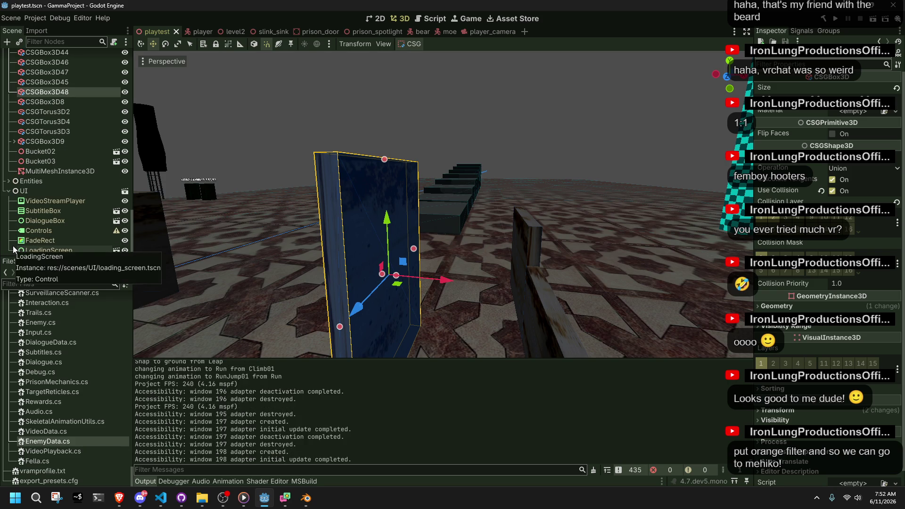
pyautogui.rightClick(47, 192)
pyautogui.click(69, 197)
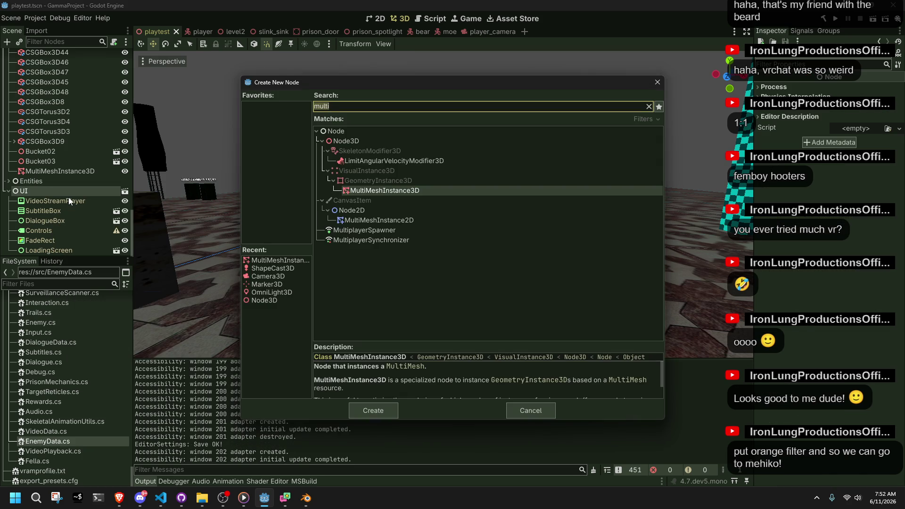
pyautogui.press('BackSpace')
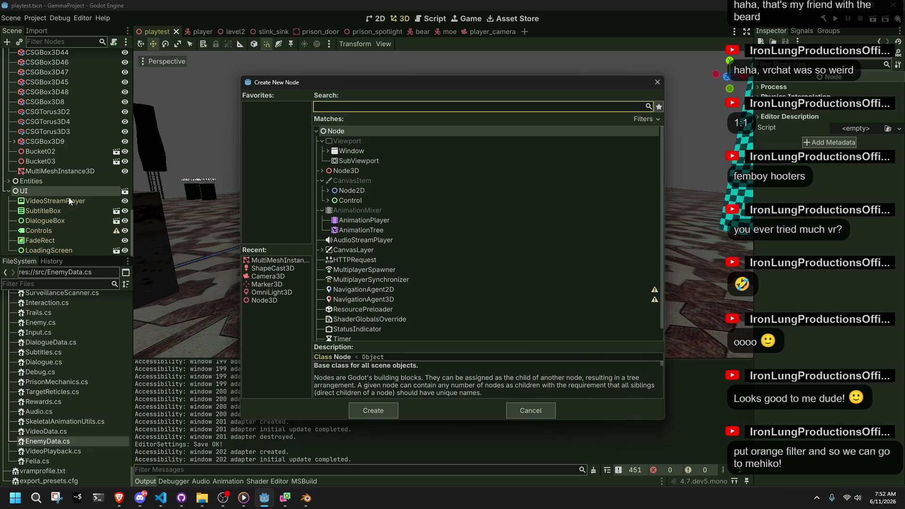
pyautogui.write('panel')
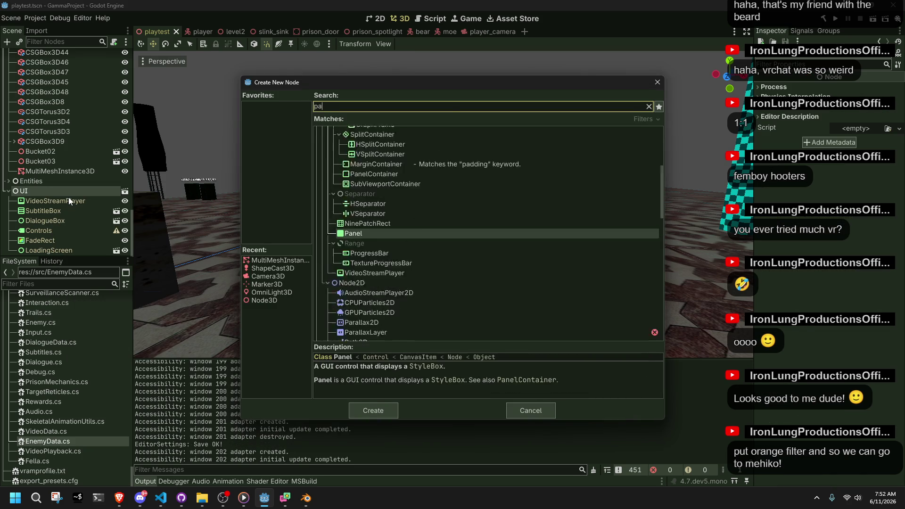
pyautogui.press('Return')
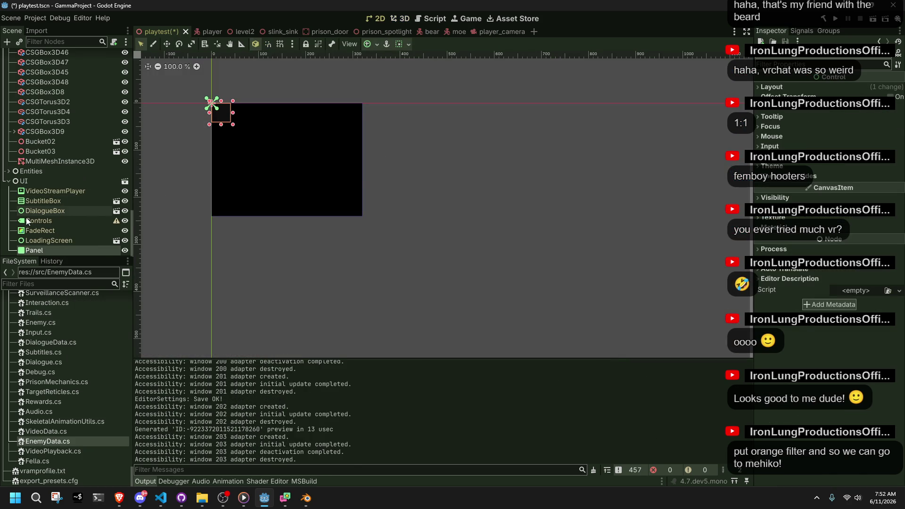
# Step: Make the Panel UI's first child, apply the Full Rect anchor preset and save the scene
pyautogui.moveTo(51, 188); pyautogui.dragTo(51, 188)
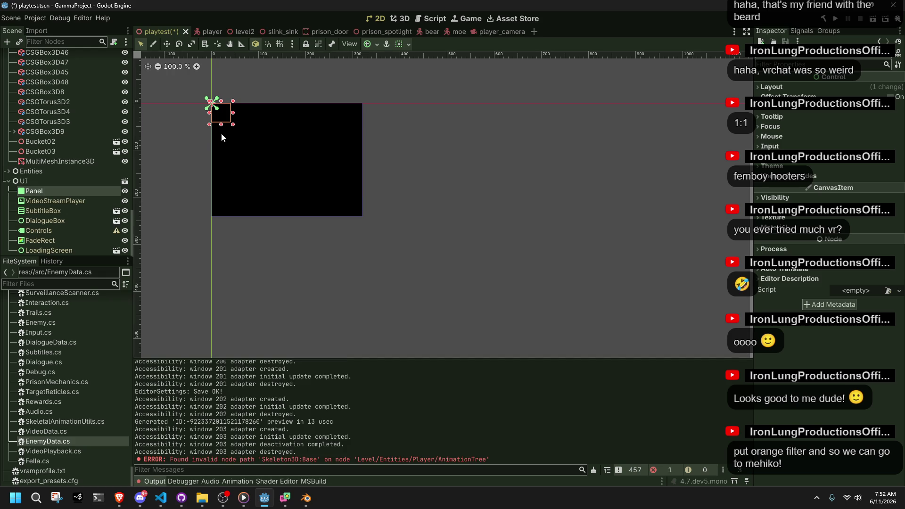
pyautogui.click(402, 45)
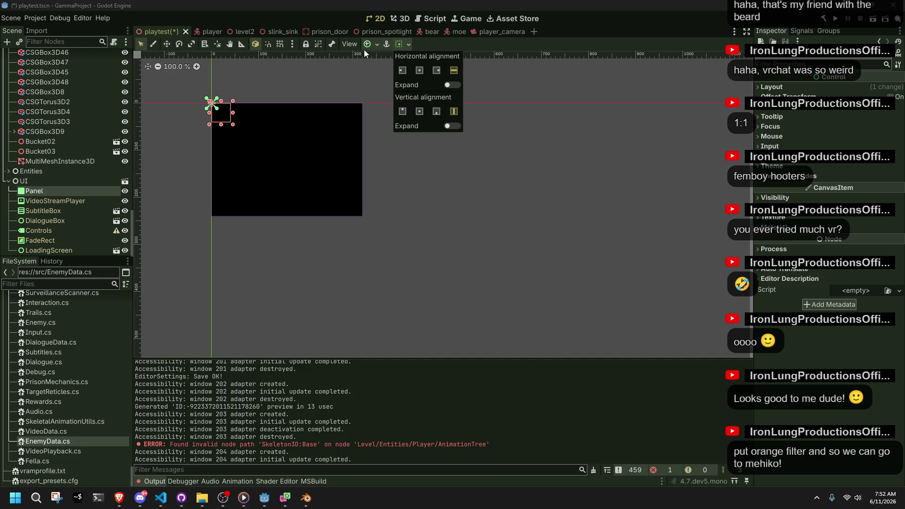
pyautogui.click(367, 44)
pyautogui.click(367, 44)
pyautogui.click(422, 122)
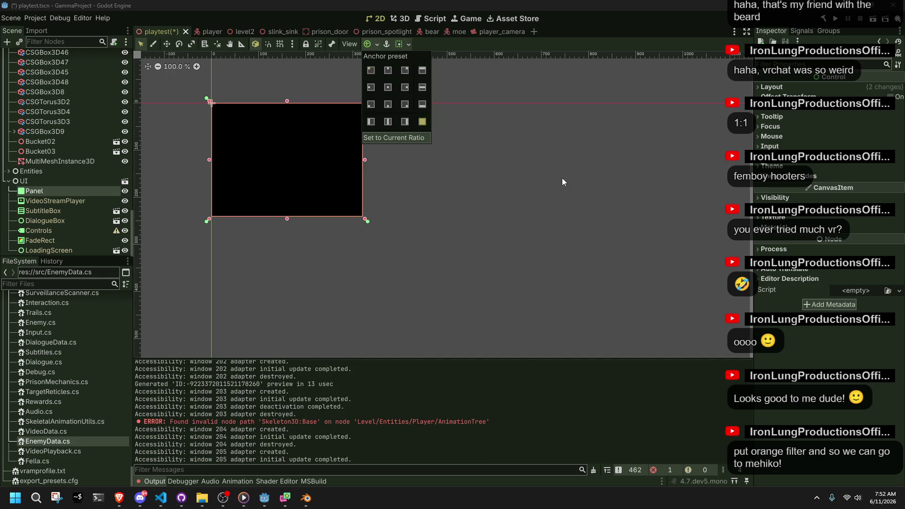
pyautogui.click(522, 169)
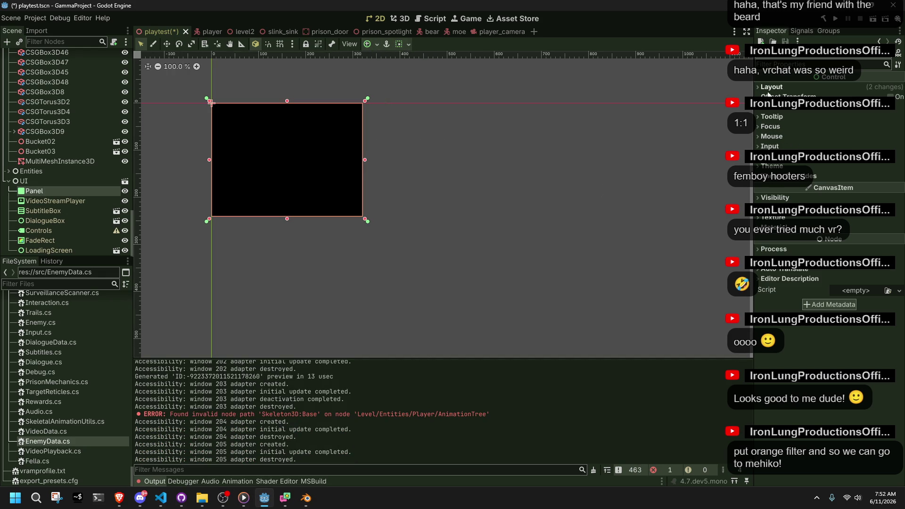
pyautogui.click(768, 89)
pyautogui.hotkey('ctrl', 's')
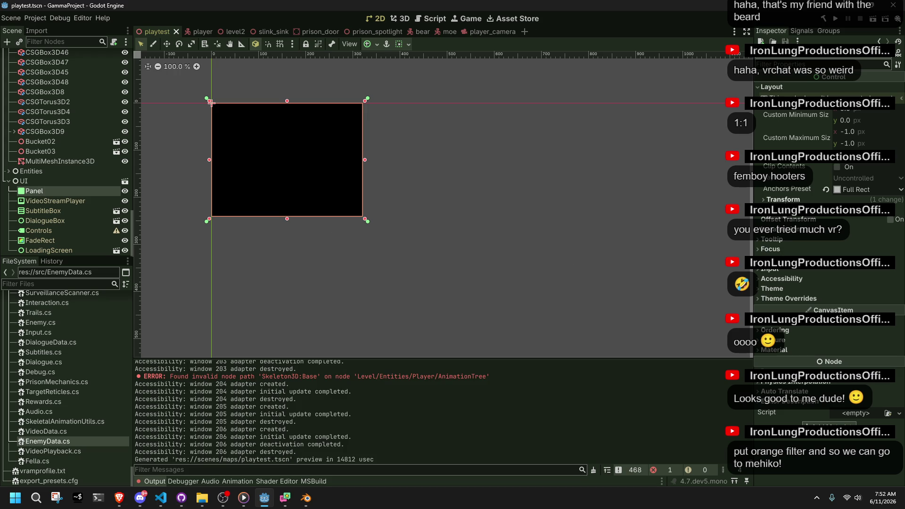
# Step: Review the Panel's theme, texture and input properties, then delete the Panel node
pyautogui.click(773, 289)
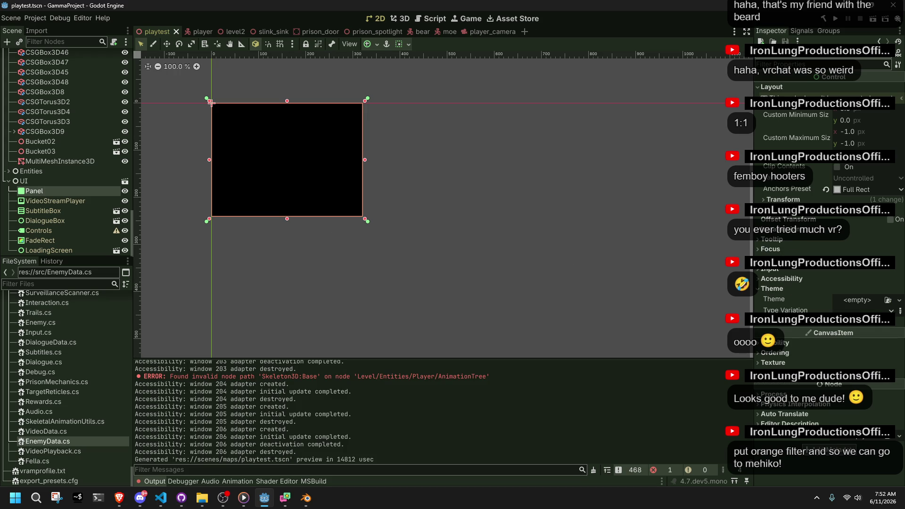
pyautogui.click(773, 362)
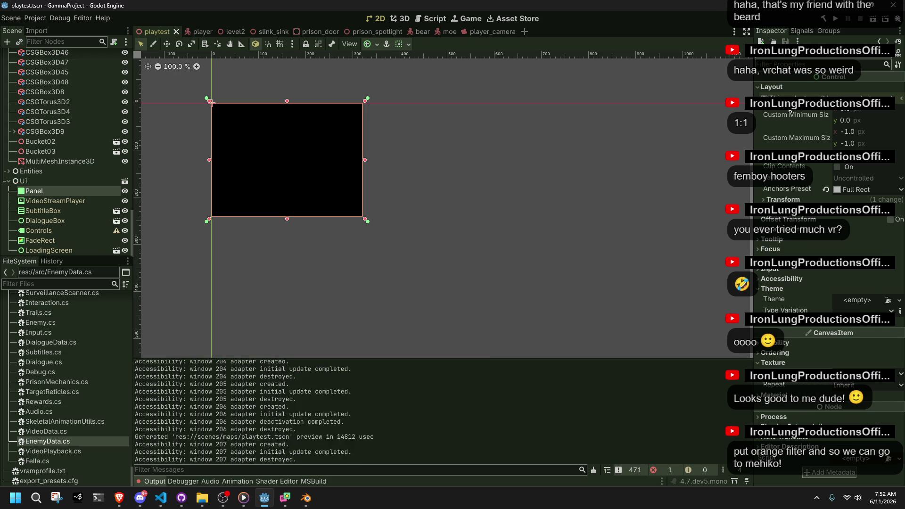
pyautogui.click(773, 281)
pyautogui.scroll(-2, 774, 279)
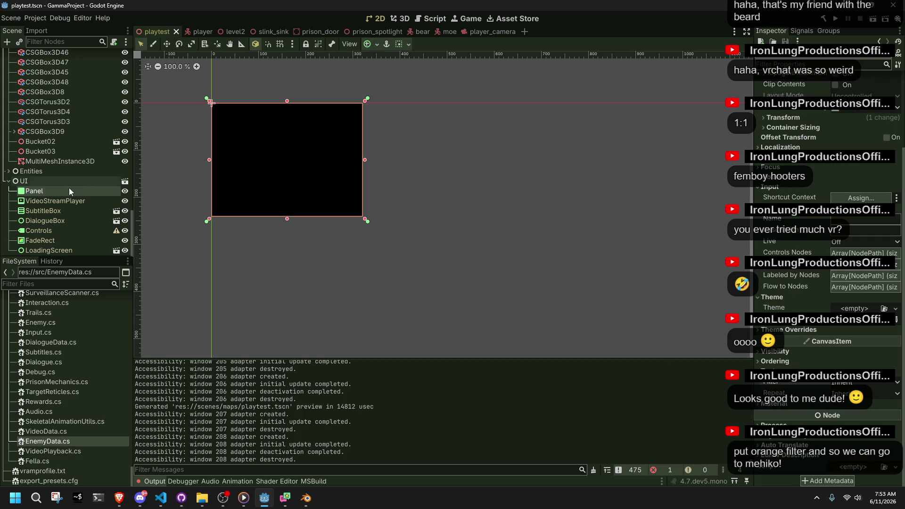
pyautogui.press('Delete')
pyautogui.click(425, 262)
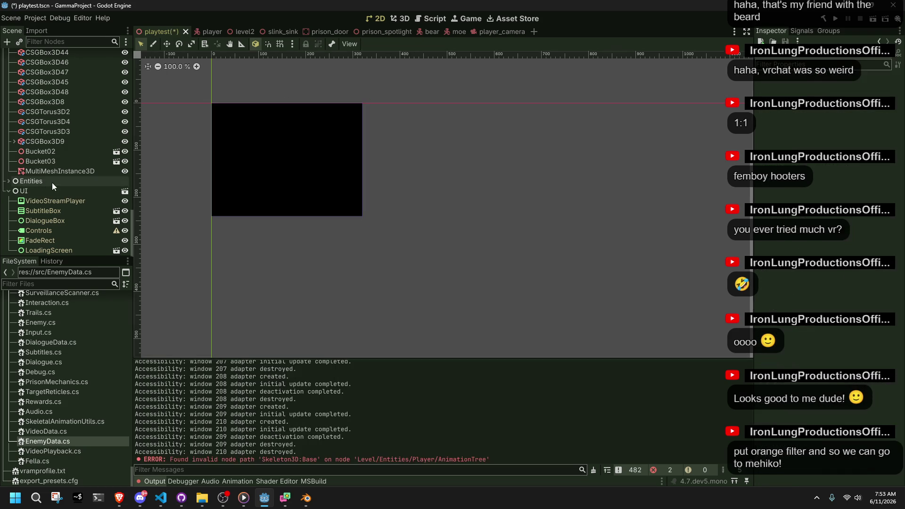
# Step: Add a new ColorRect node as a child of UI
pyautogui.rightClick(41, 188)
pyautogui.click(59, 193)
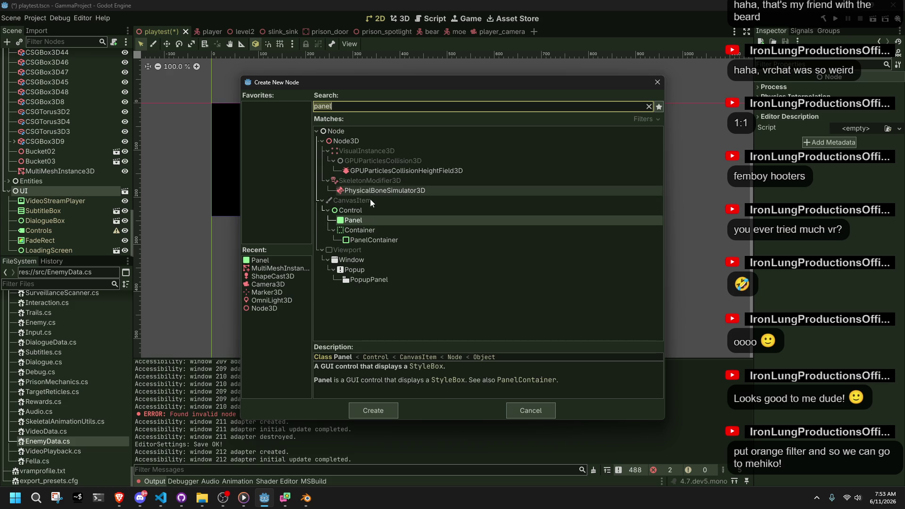
pyautogui.click(351, 212)
pyautogui.hotkey('ctrl', 'a')
pyautogui.press('BackSpace')
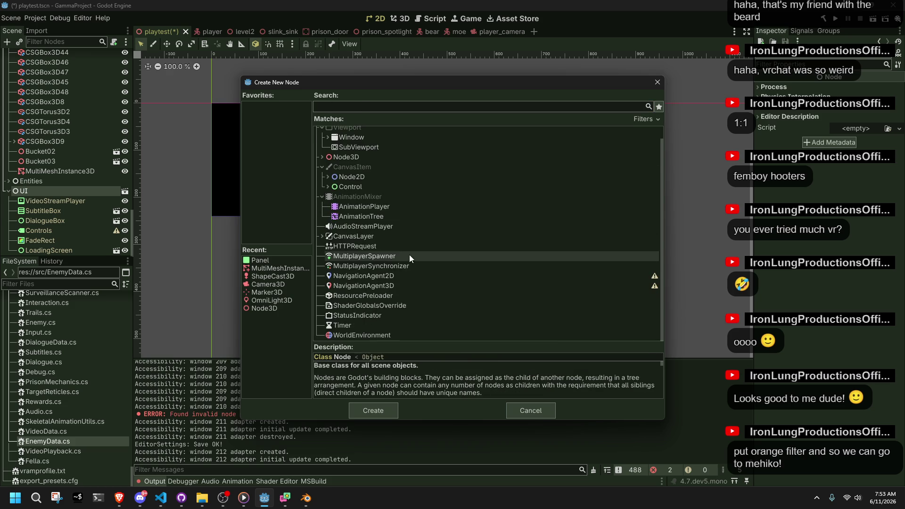
pyautogui.click(327, 198)
pyautogui.scroll(-2, 354, 222)
pyautogui.press('Escape')
pyautogui.moveTo(55, 249)
pyautogui.mouseDown()
pyautogui.moveTo(59, 188)
pyautogui.moveTo(97, 171)
pyautogui.mouseUp()
# Step: Stretch the ColorRect over the whole game screen, pin its anchors to its corners and save
pyautogui.moveTo(232, 124)
pyautogui.mouseDown()
pyautogui.moveTo(303, 193)
pyautogui.moveTo(360, 220)
pyautogui.mouseUp()
pyautogui.moveTo(47, 191); pyautogui.dragTo(53, 255)
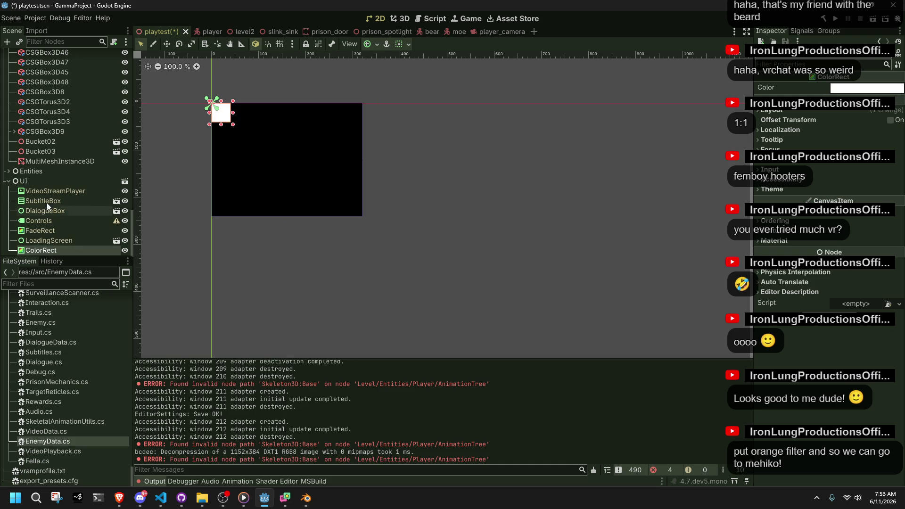
pyautogui.moveTo(234, 126); pyautogui.dragTo(325, 217)
pyautogui.hotkey('ctrl', 'z')
pyautogui.moveTo(238, 126); pyautogui.dragTo(365, 219)
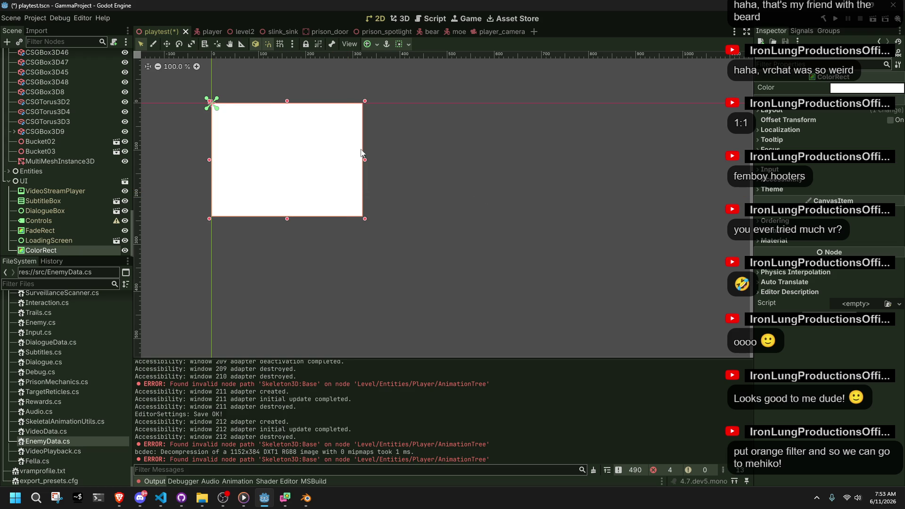
pyautogui.moveTo(217, 111); pyautogui.dragTo(365, 219)
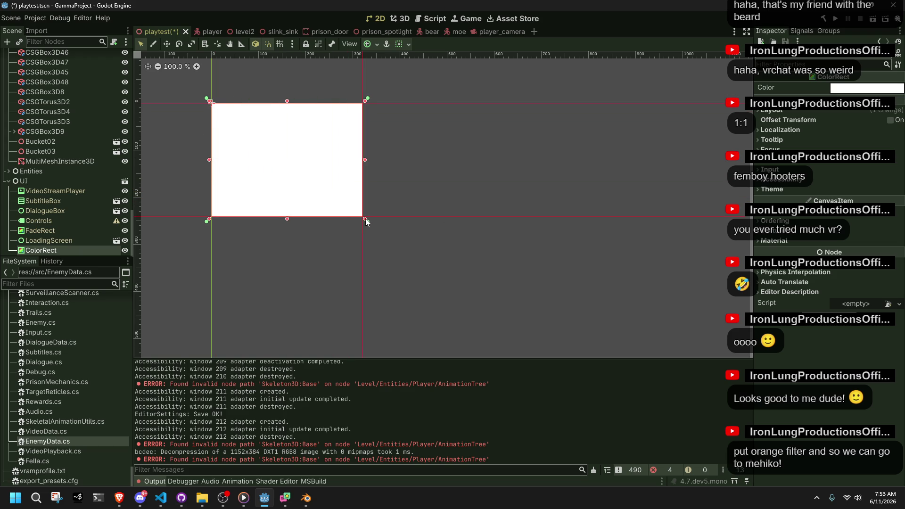
pyautogui.hotkey('ctrl', 's')
pyautogui.click(853, 88)
# Step: Set the ColorRect colour to translucent orange ffa1363e (alpha 62) and run the project
pyautogui.moveTo(844, 290); pyautogui.dragTo(797, 295)
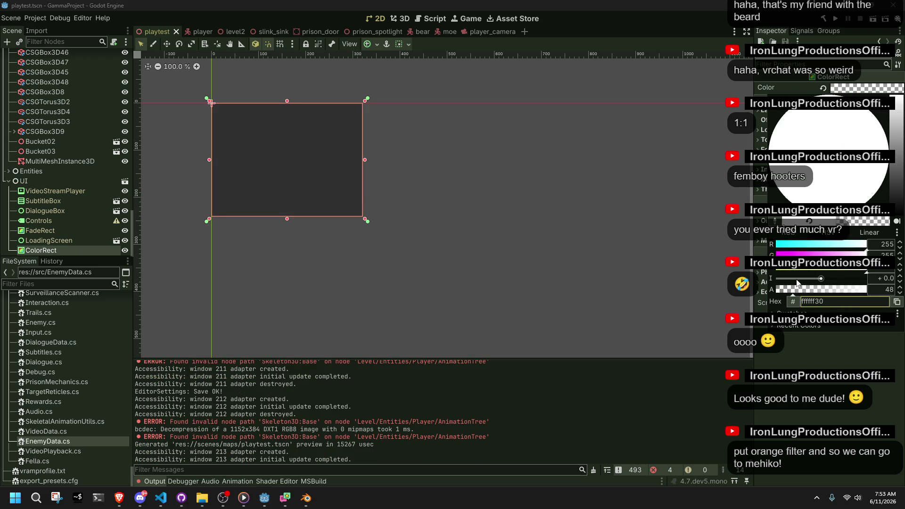
pyautogui.click(824, 234)
pyautogui.moveTo(815, 254); pyautogui.dragTo(866, 255)
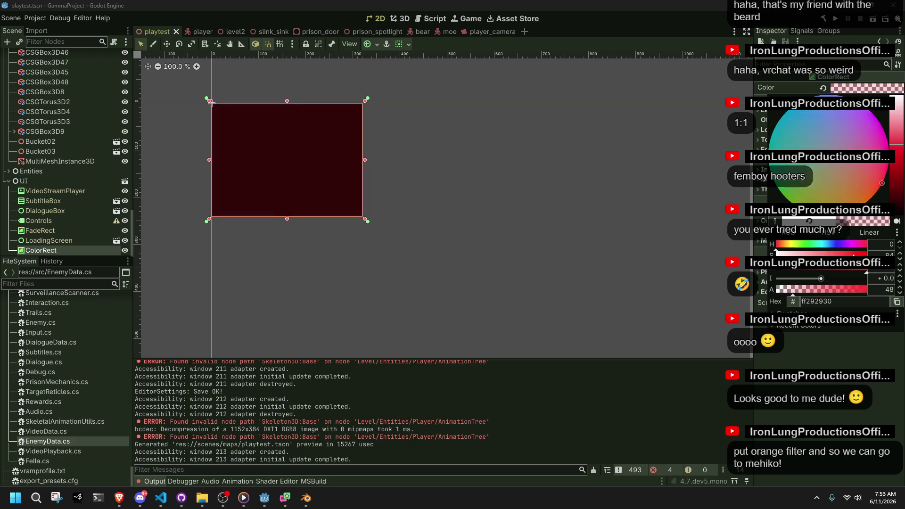
pyautogui.moveTo(877, 191); pyautogui.dragTo(873, 219)
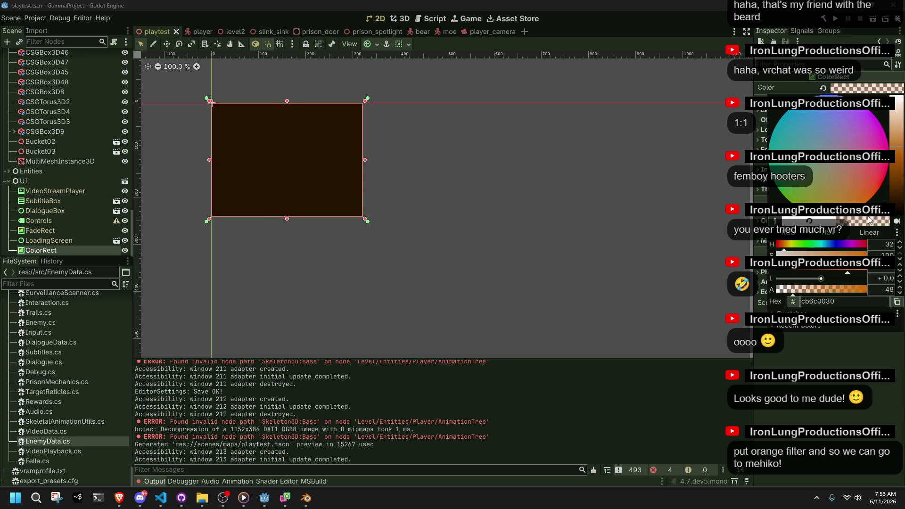
pyautogui.click(869, 274)
pyautogui.moveTo(869, 273); pyautogui.dragTo(878, 275)
pyautogui.moveTo(814, 295); pyautogui.dragTo(800, 297)
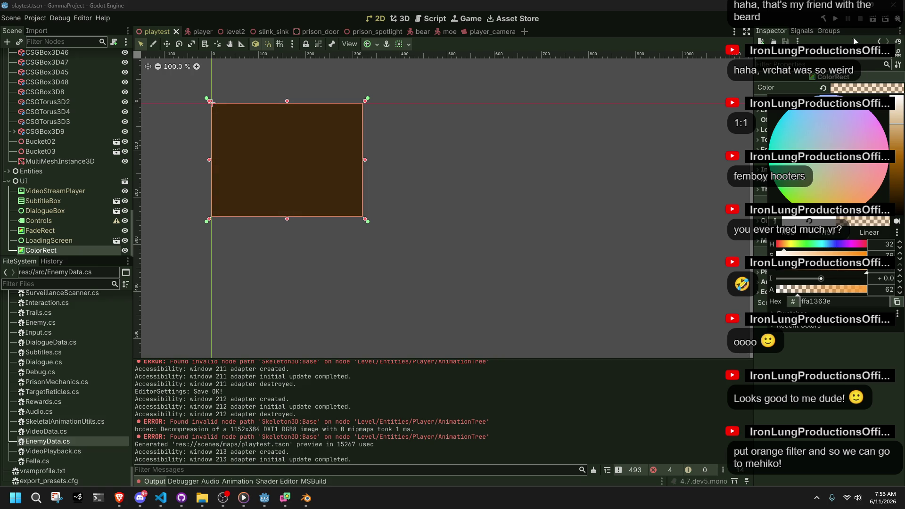
pyautogui.click(634, 218)
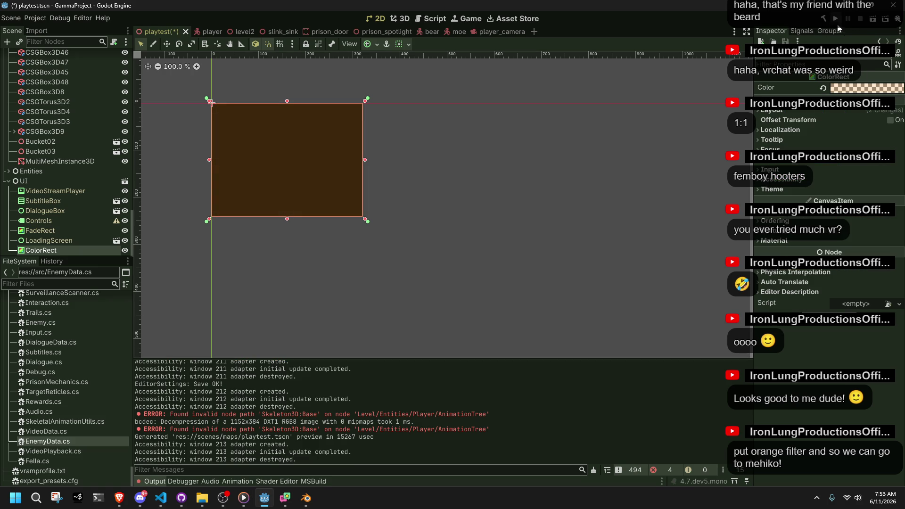
pyautogui.click(835, 20)
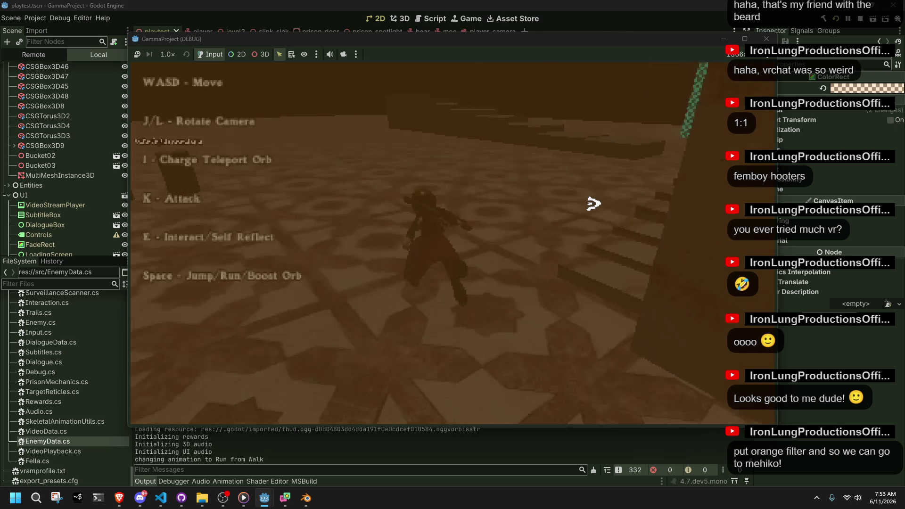
# Step: Run and climb the ledge, chain two wall-grab running jumps, then climb and jump toward the steps
pyautogui.press('w')
pyautogui.press('space')
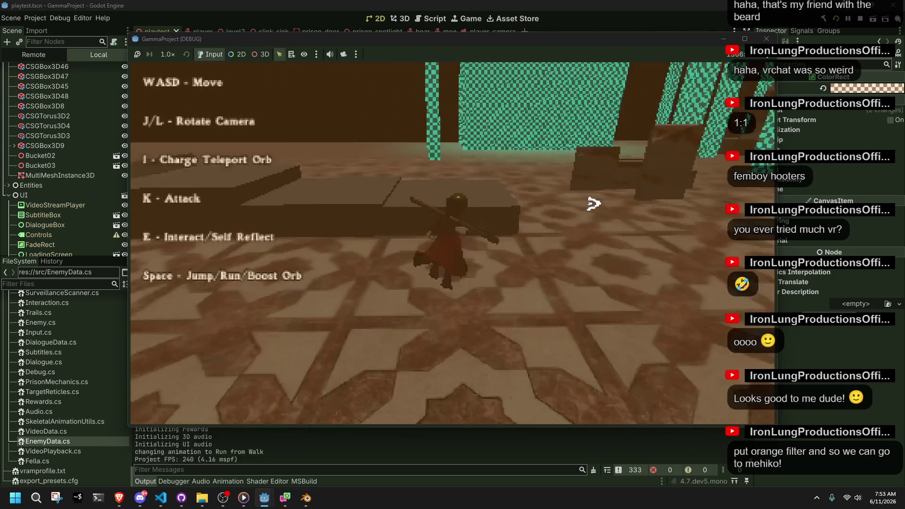
pyautogui.press('space')
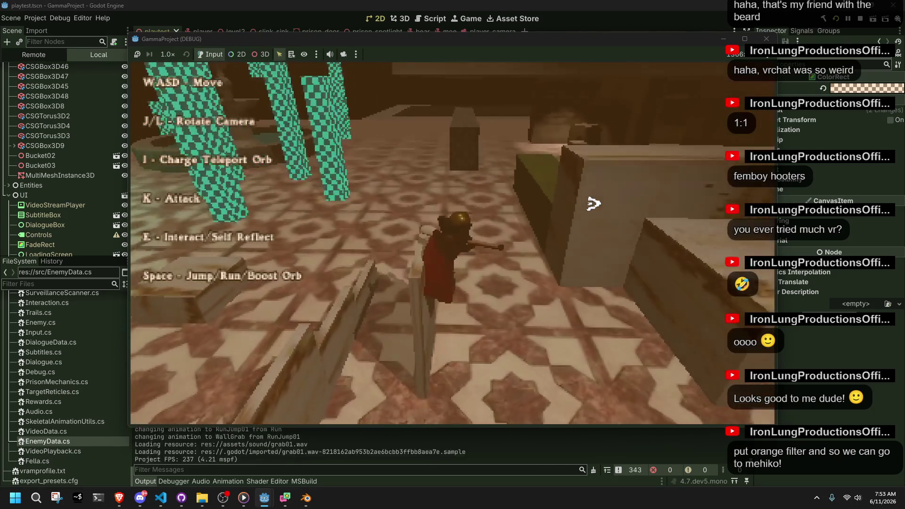
pyautogui.press('space')
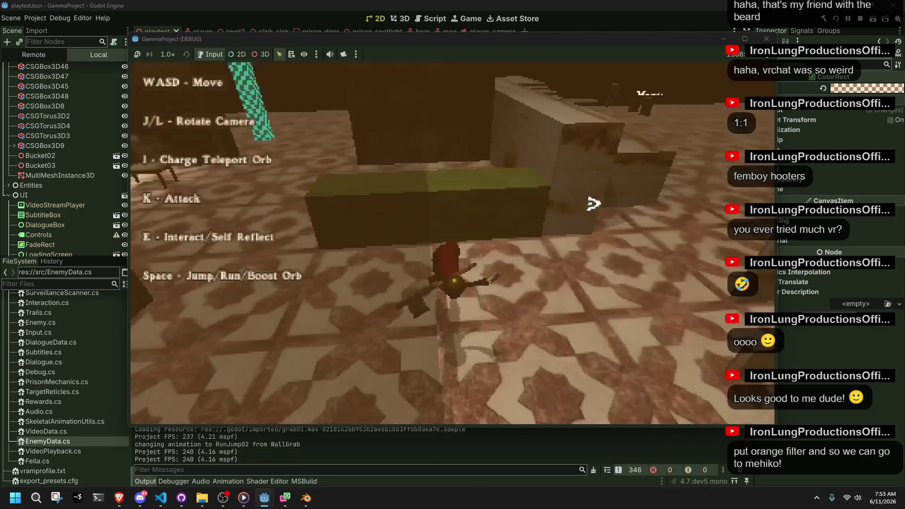
pyautogui.press('w')
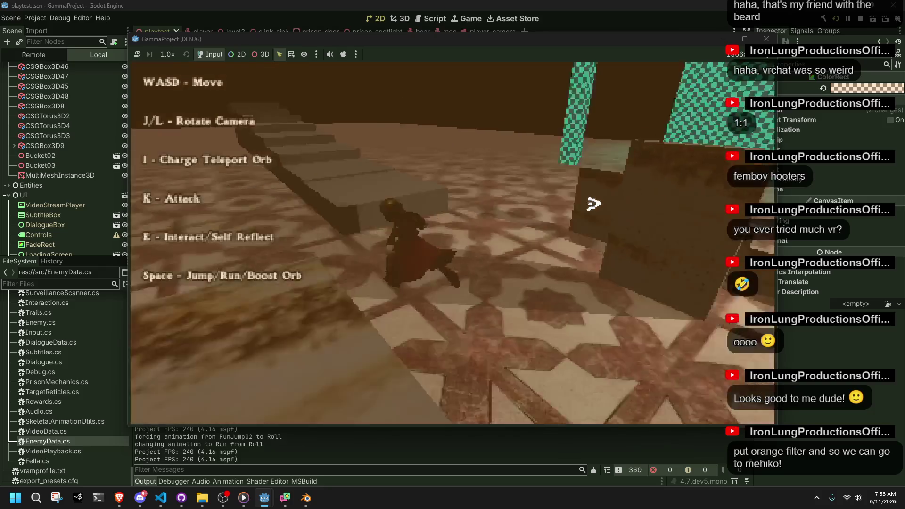
pyautogui.press('w')
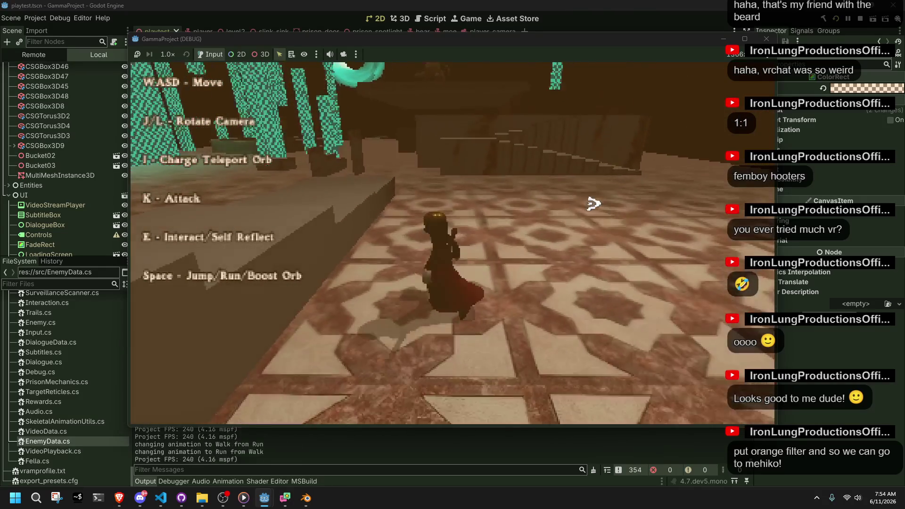
pyautogui.press('w')
pyautogui.press('w')
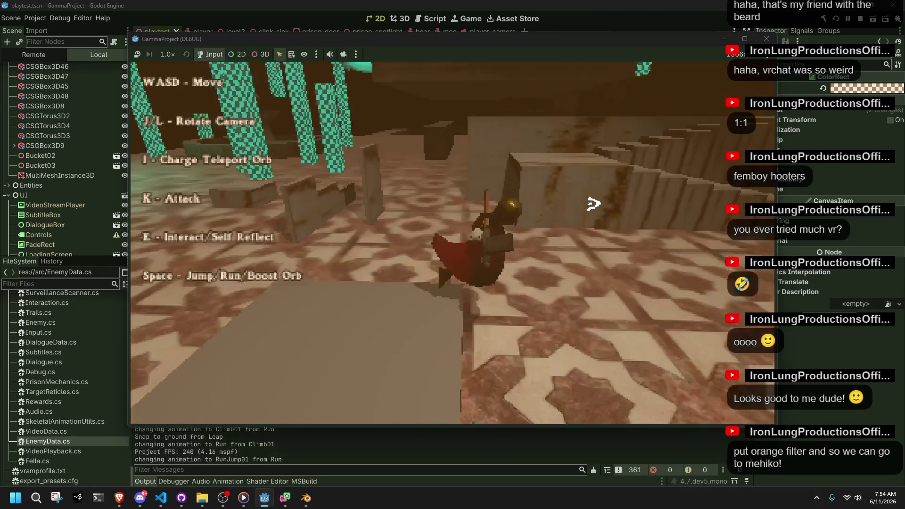
pyautogui.press('space')
pyautogui.press('w')
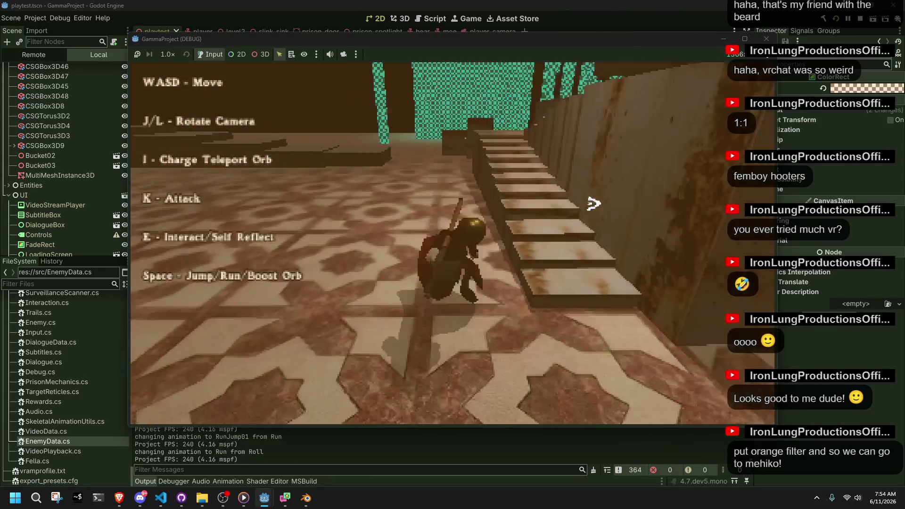
# Step: Test RunJump02 from the wall grab, then climb ledges near the stairs and jump down
pyautogui.press('w')
pyautogui.press('space')
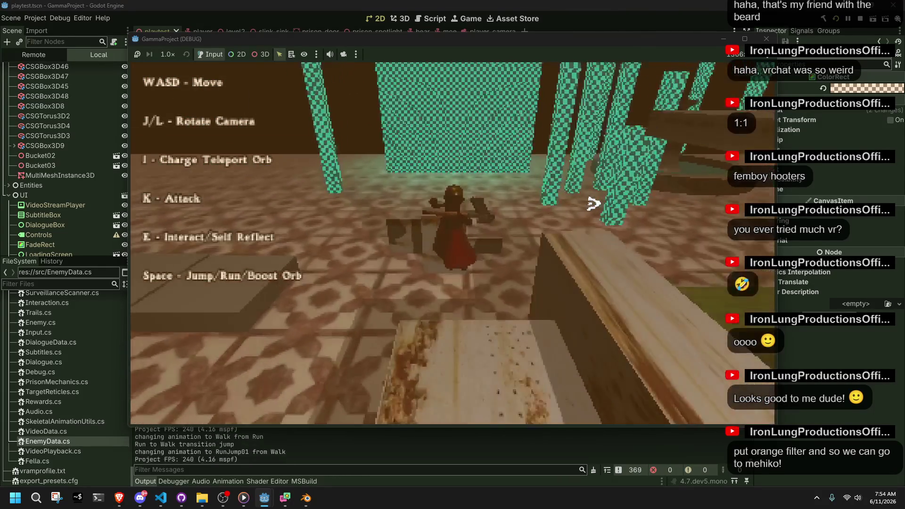
pyautogui.press('space')
pyautogui.press('w')
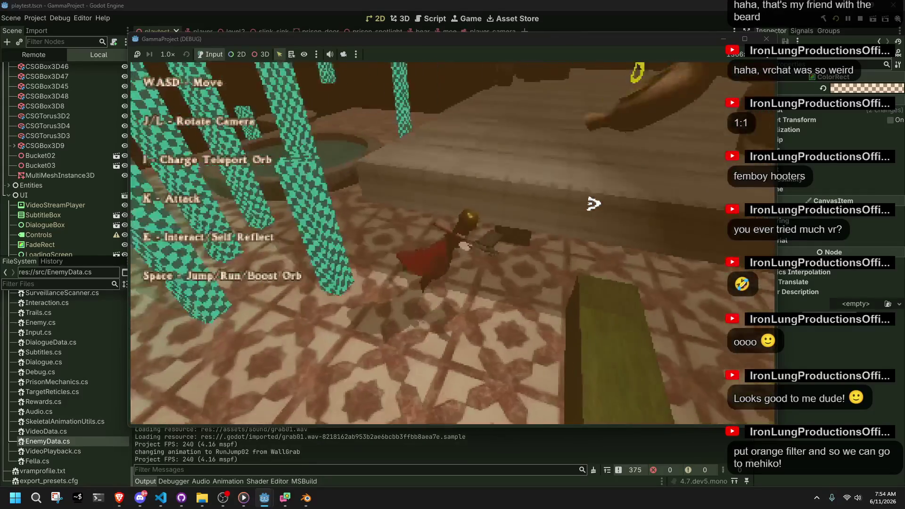
pyautogui.press('w')
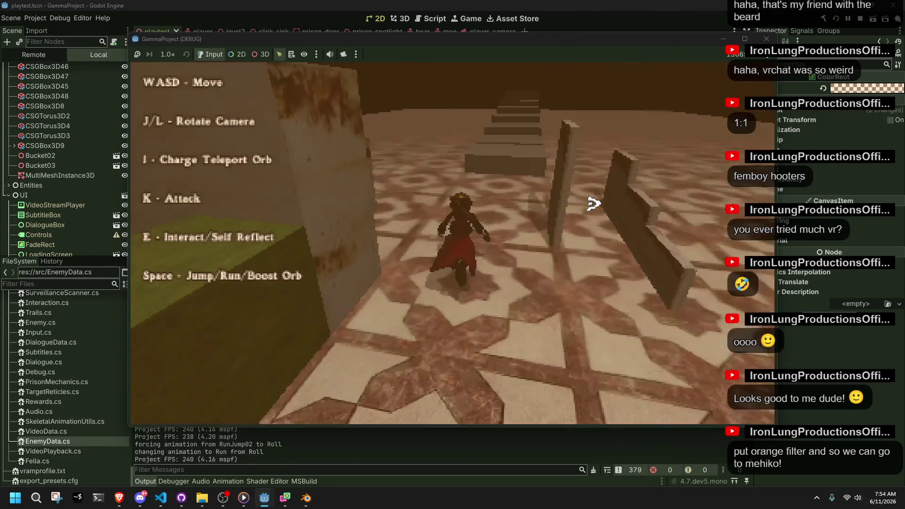
pyautogui.press('j')
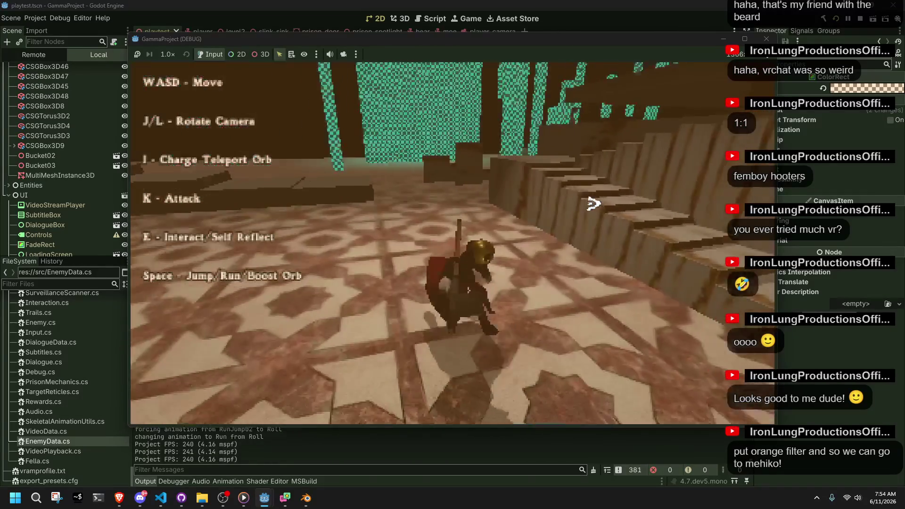
pyautogui.press('w')
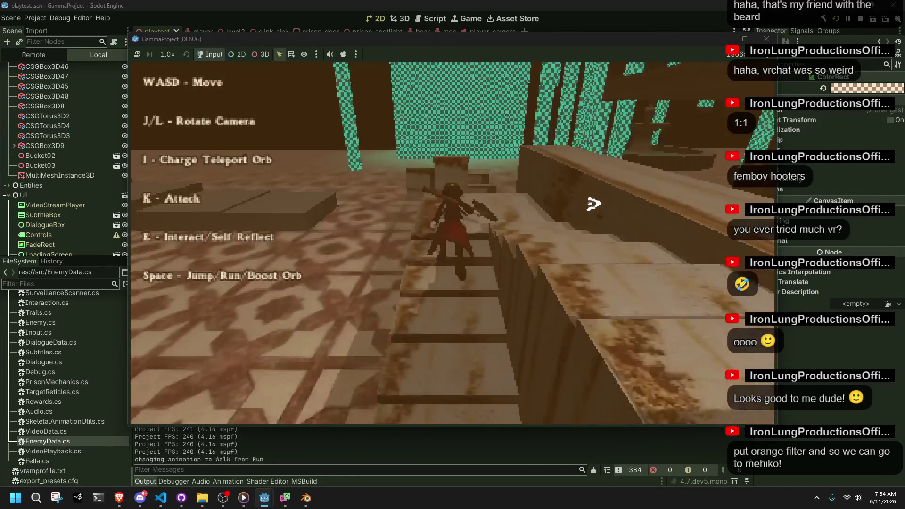
pyautogui.press('space')
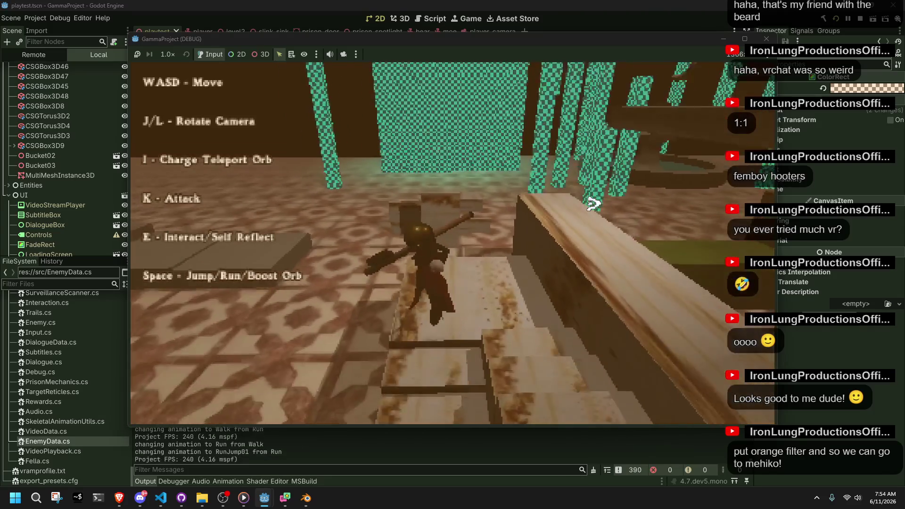
pyautogui.press('w')
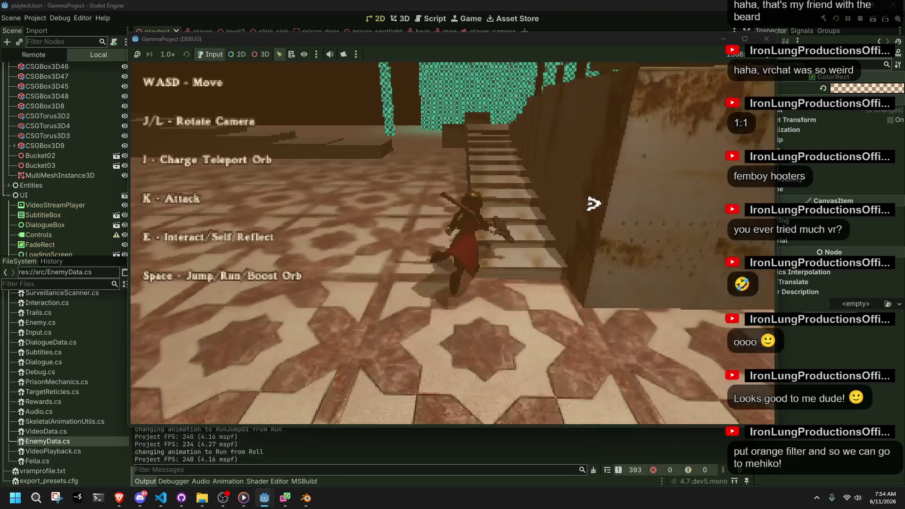
pyautogui.press('w')
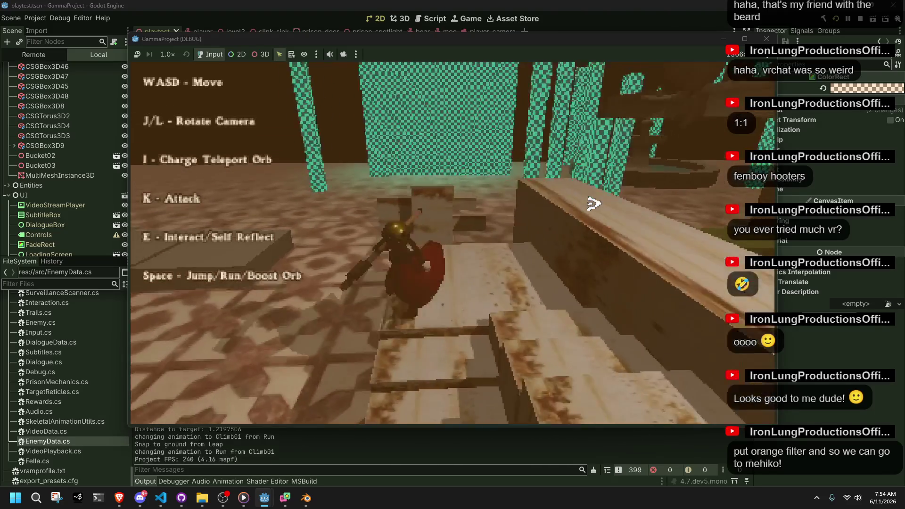
pyautogui.press('space')
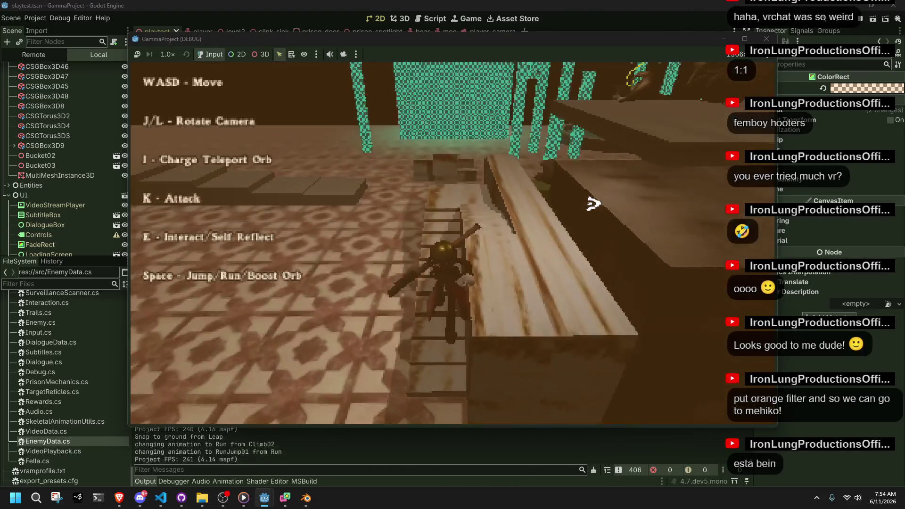
pyautogui.press('w')
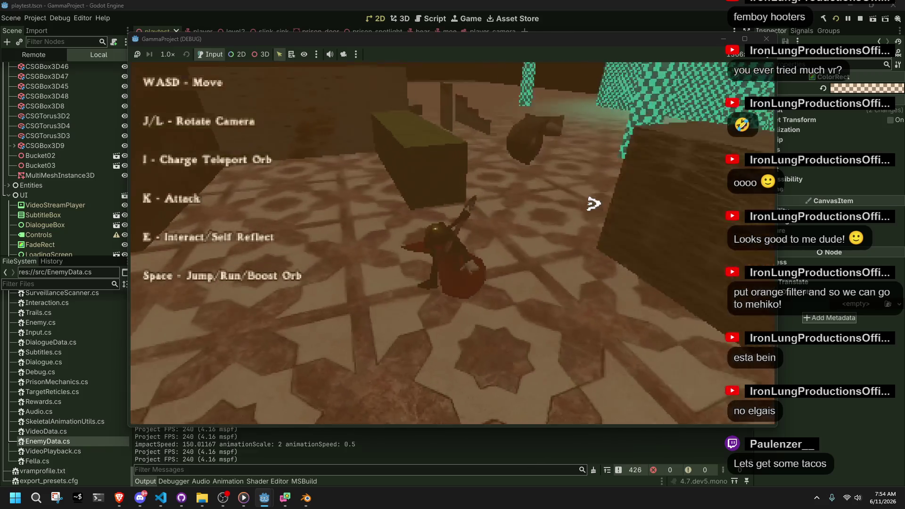
# Step: Run the character around the corridor and stairs, jumping from a run and rolling on landing
pyautogui.press('w')
pyautogui.press('w')
pyautogui.press('a')
pyautogui.press('w')
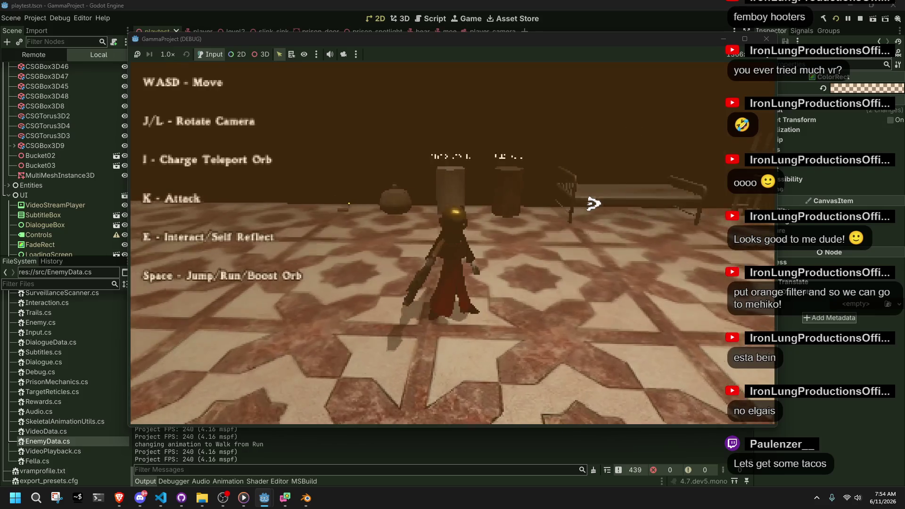
pyautogui.press('w')
pyautogui.press('a')
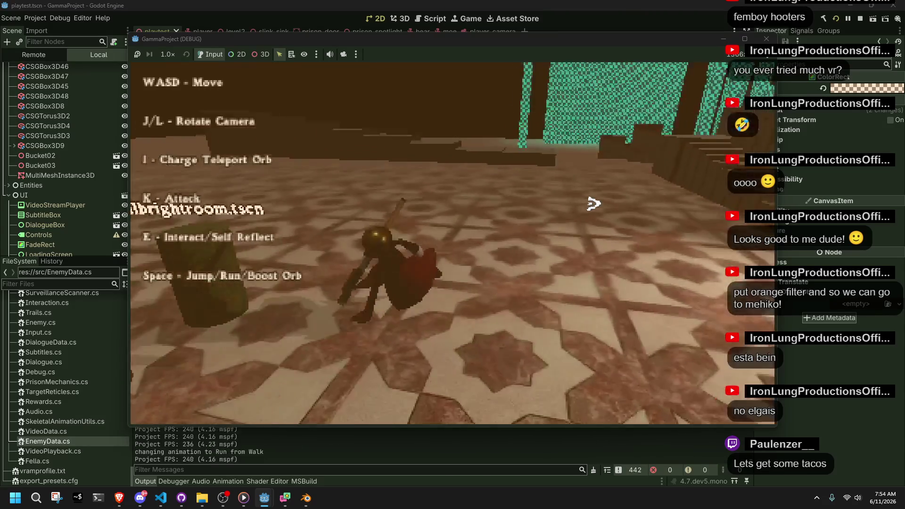
pyautogui.press('a')
pyautogui.press('space')
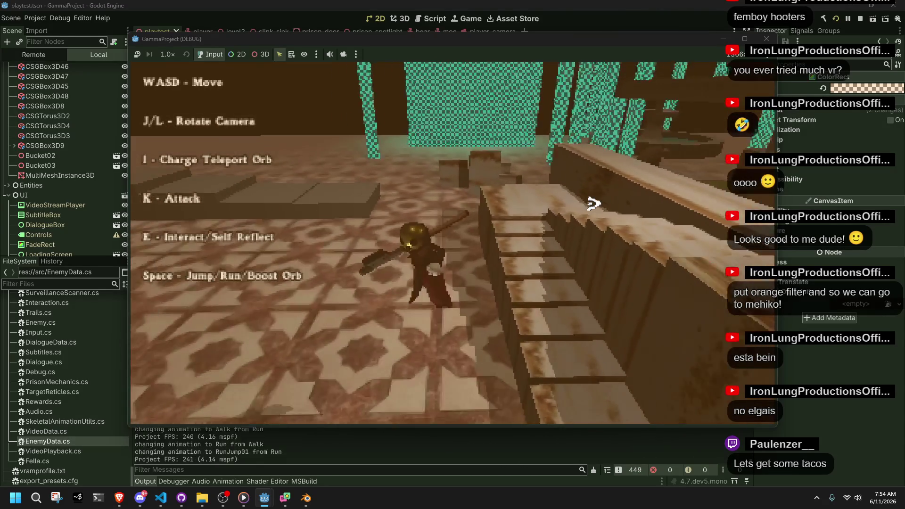
pyautogui.press('d')
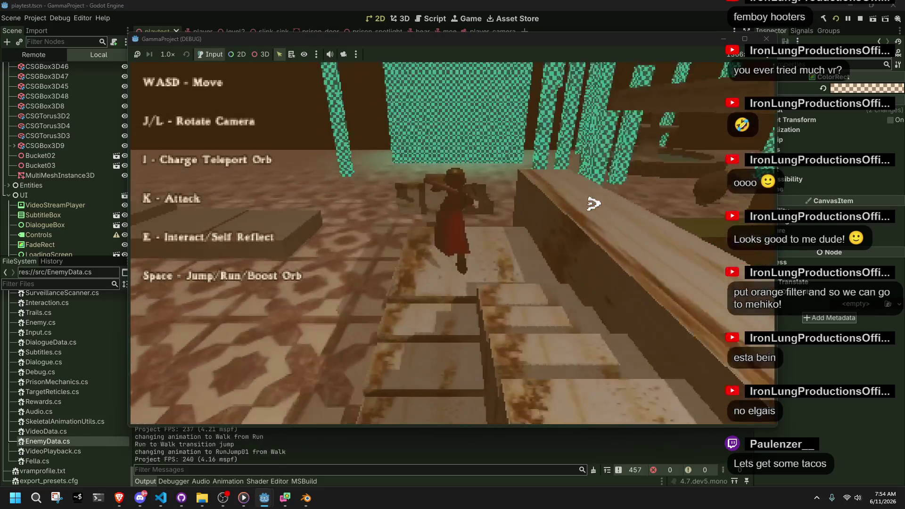
pyautogui.press('space')
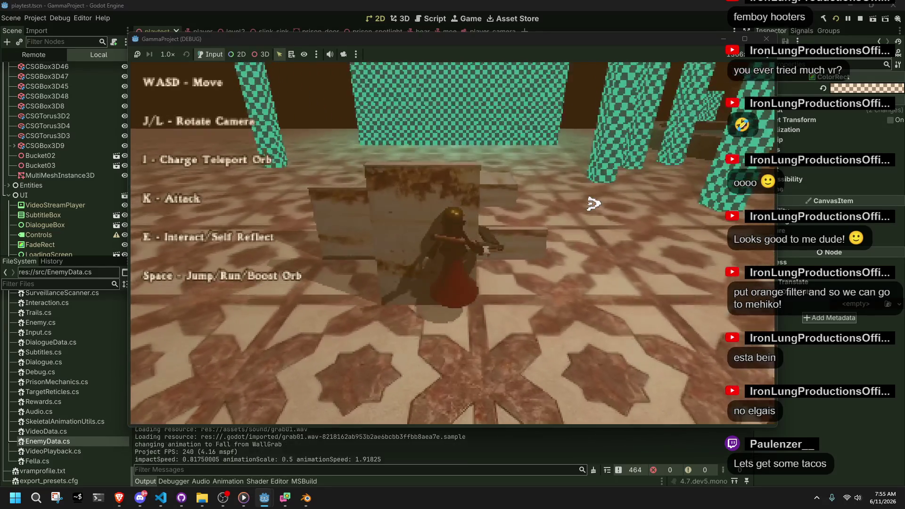
# Step: Climb the stone steps and ledges, jump off them, and move onto the wooden floor
pyautogui.press('w')
pyautogui.press('w')
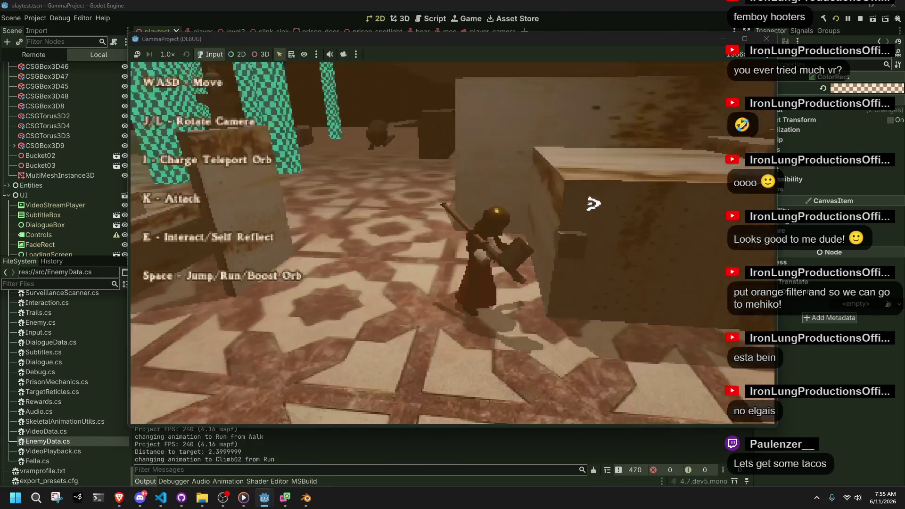
pyautogui.press('w')
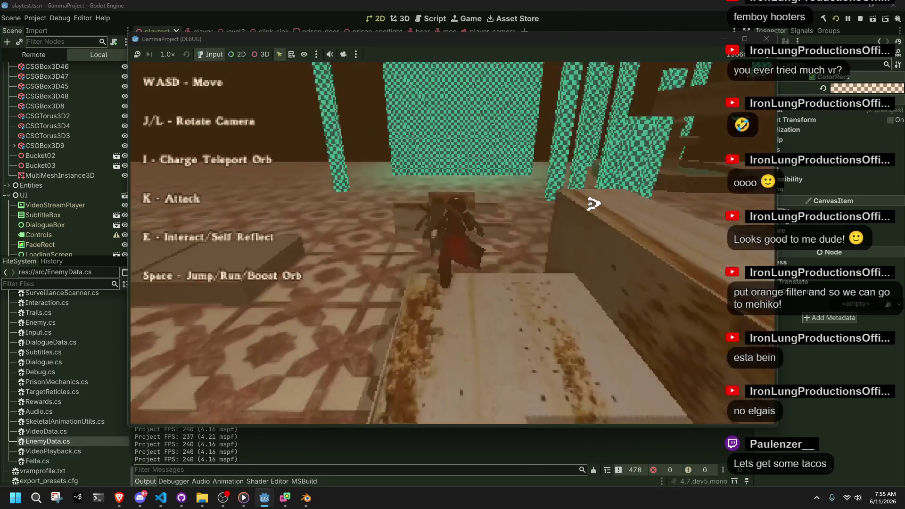
pyautogui.press('space')
pyautogui.press('w')
pyautogui.press('space')
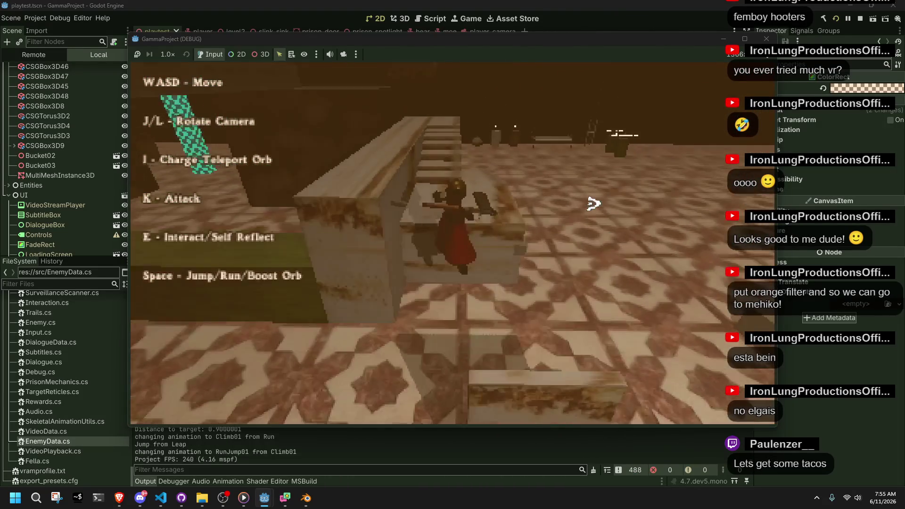
pyautogui.press('w')
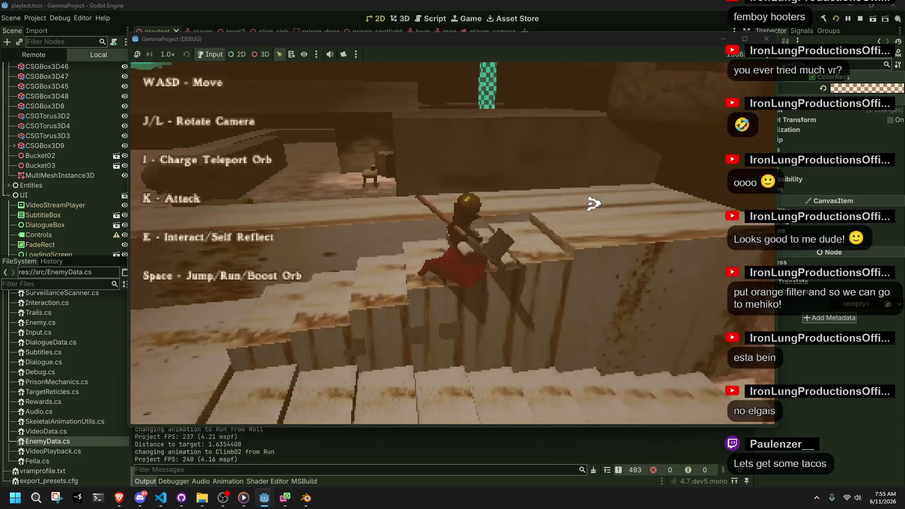
pyautogui.press('w')
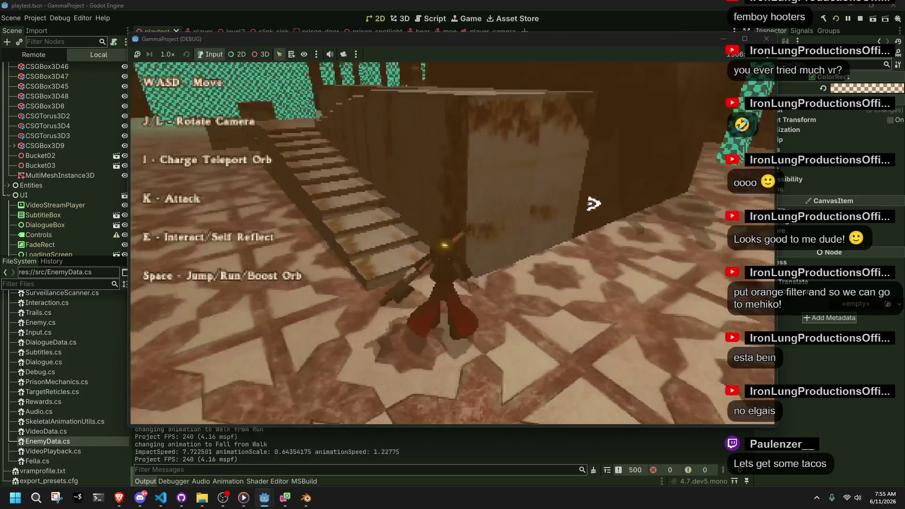
pyautogui.press('w')
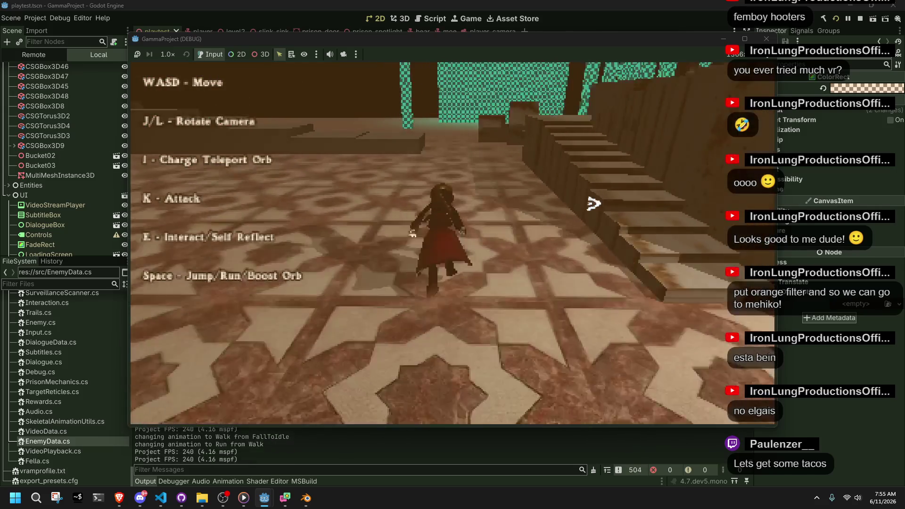
pyautogui.press('l')
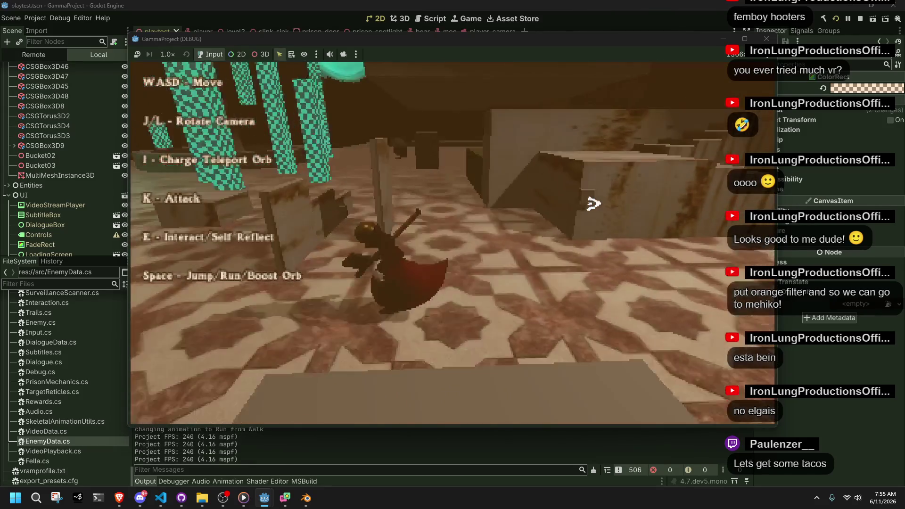
pyautogui.press('w')
pyautogui.press('space')
pyautogui.press('w')
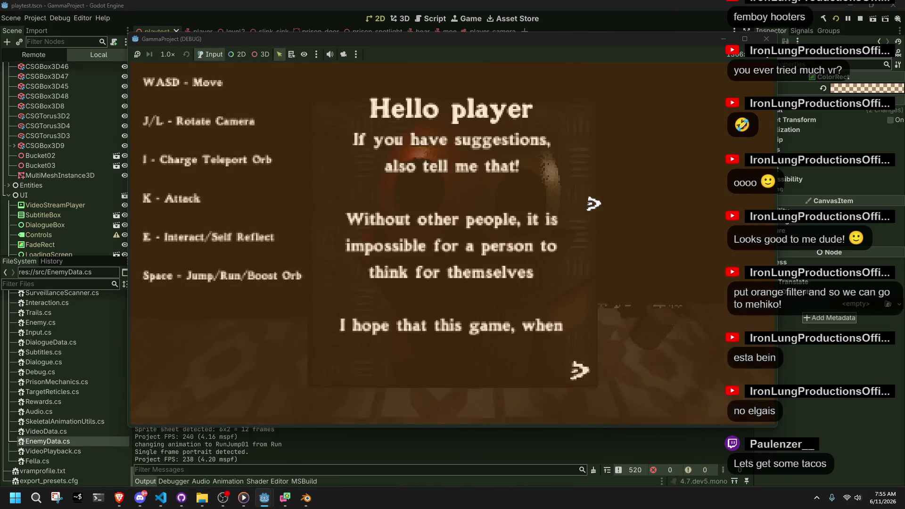
# Step: Dismiss the Hello player dialogue, then run down the corridor and the staircase
pyautogui.press('space')
pyautogui.press('space')
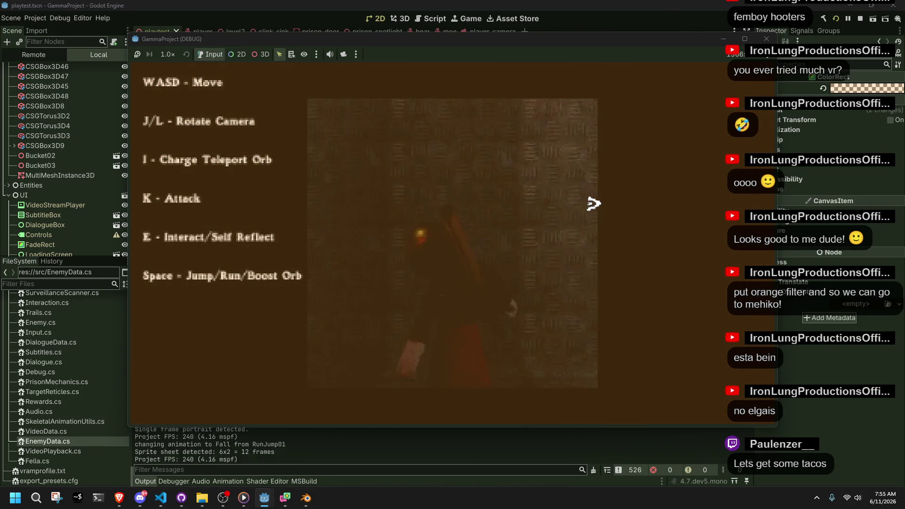
pyautogui.press('space')
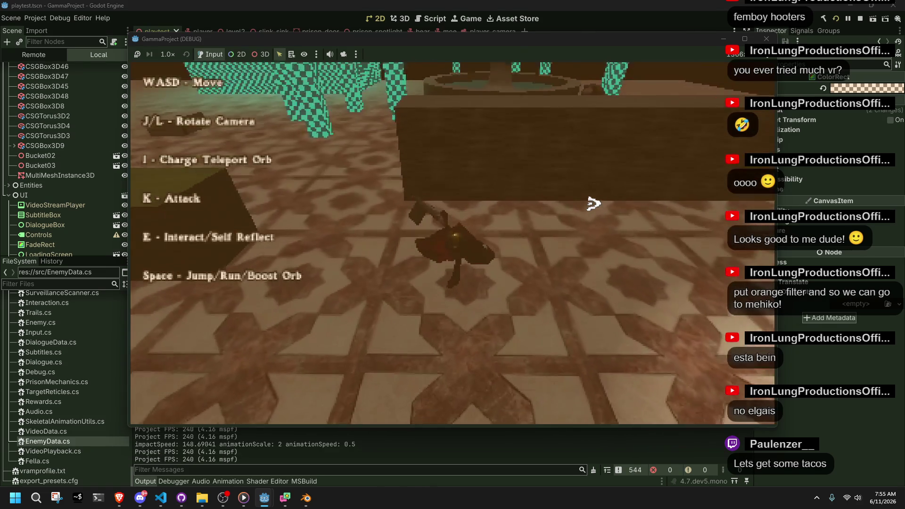
pyautogui.press('w')
pyautogui.press('space')
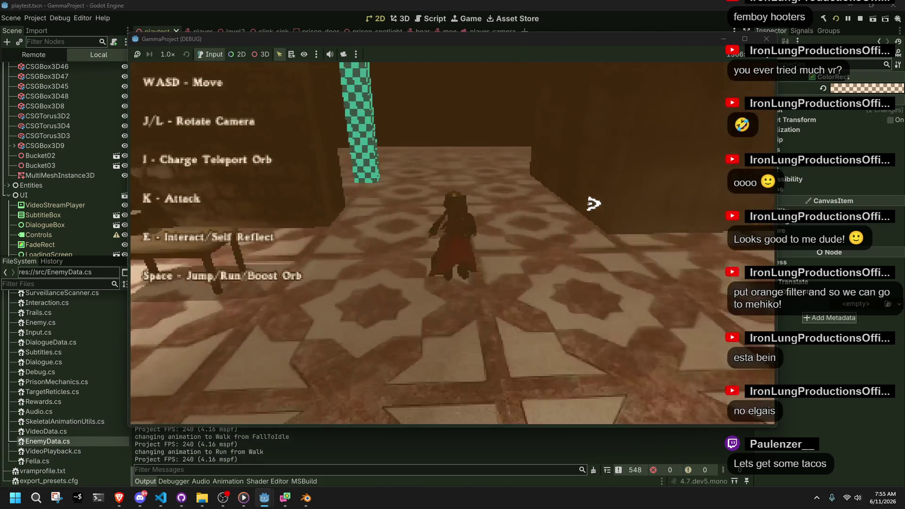
pyautogui.press('l')
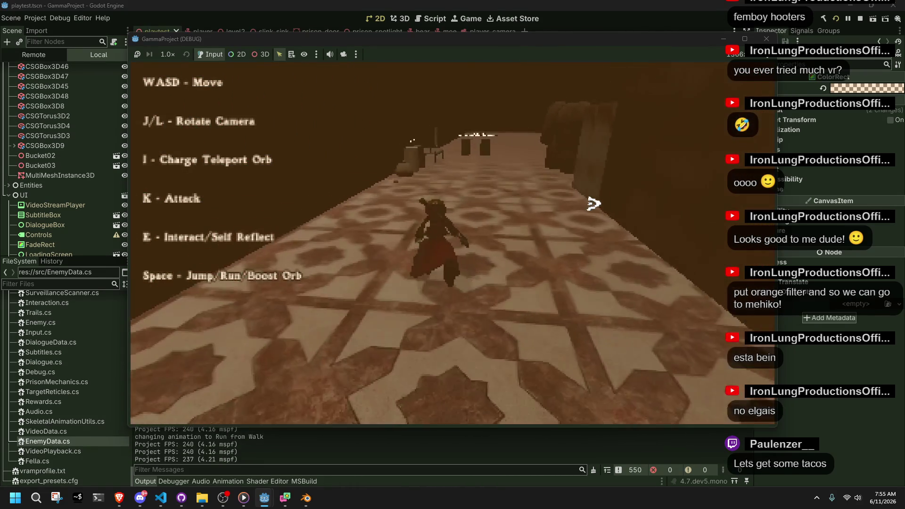
pyautogui.press('j')
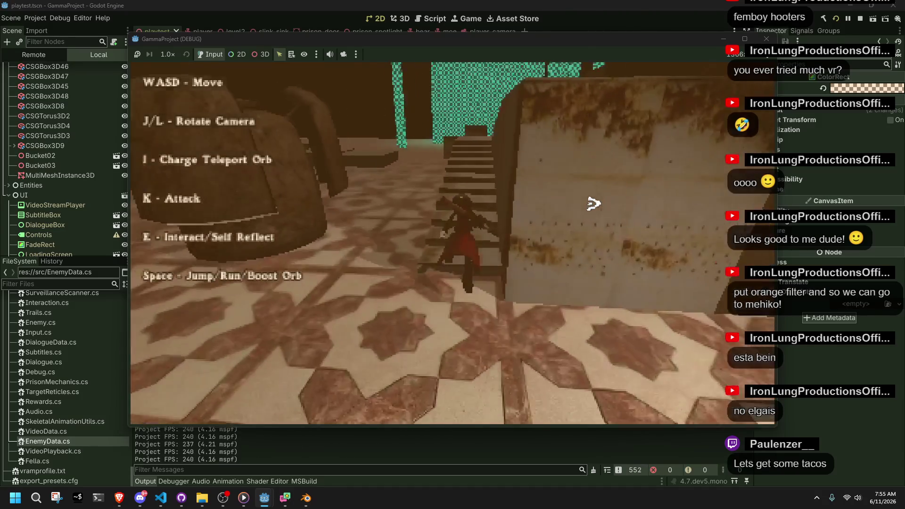
pyautogui.press('w')
pyautogui.press('w')
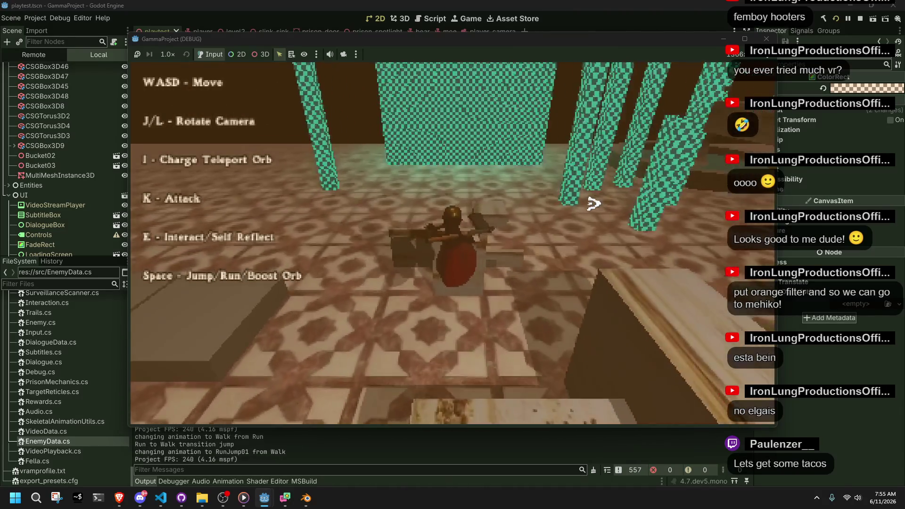
# Step: Climb the stone block, cross the beam, and jump to grab a ledge and roll
pyautogui.press('w')
pyautogui.press('space')
pyautogui.press('w')
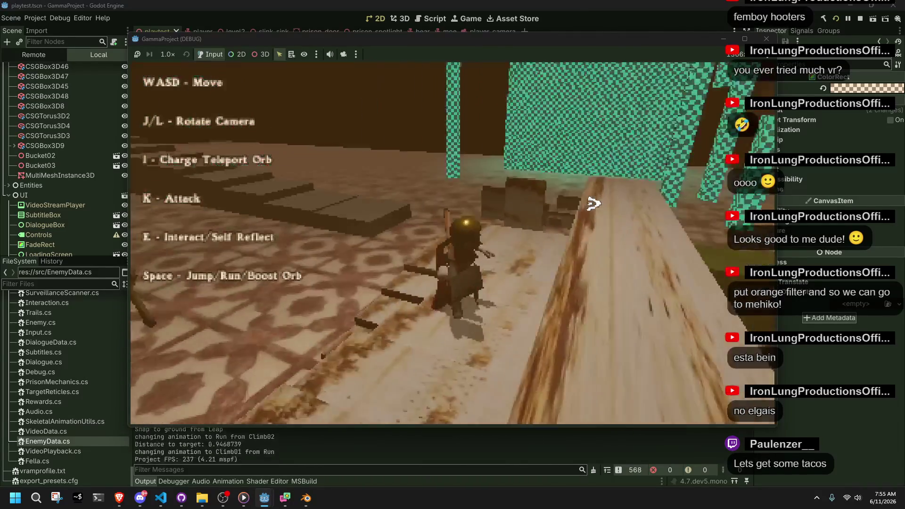
pyautogui.press('w')
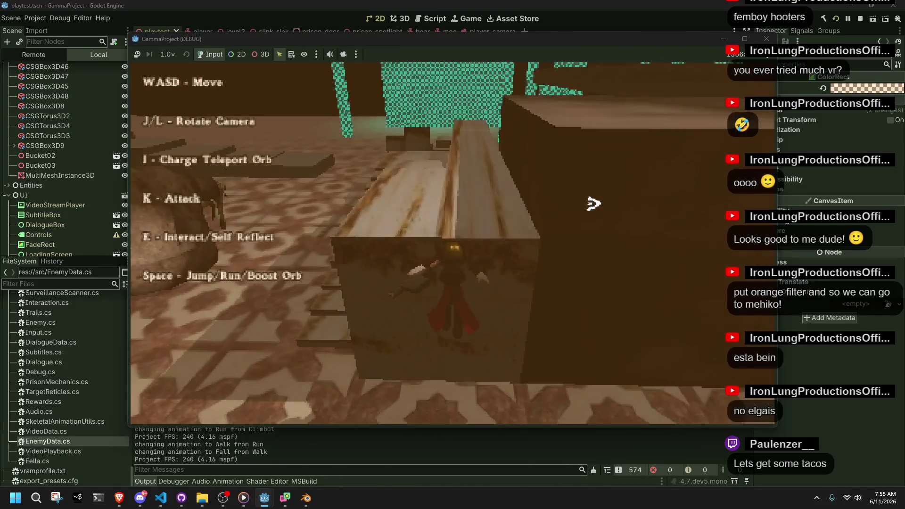
pyautogui.press('w')
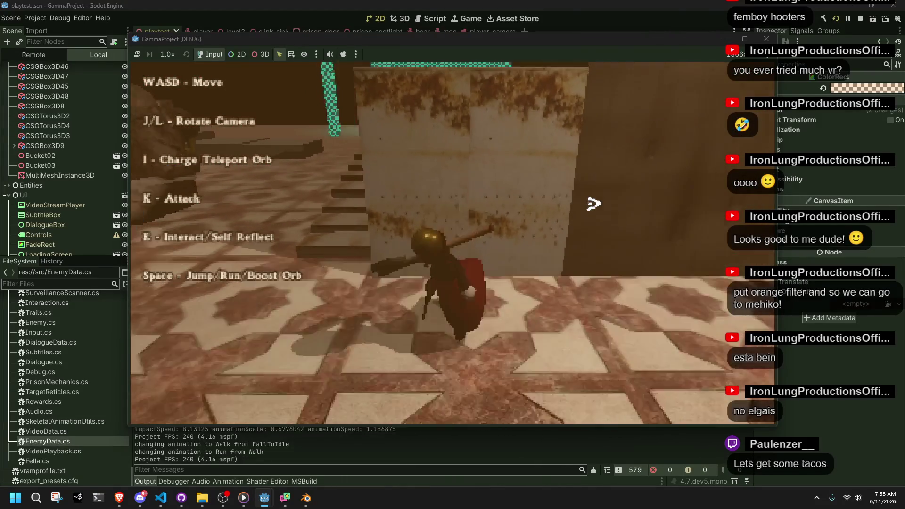
pyautogui.press('w')
pyautogui.press('space')
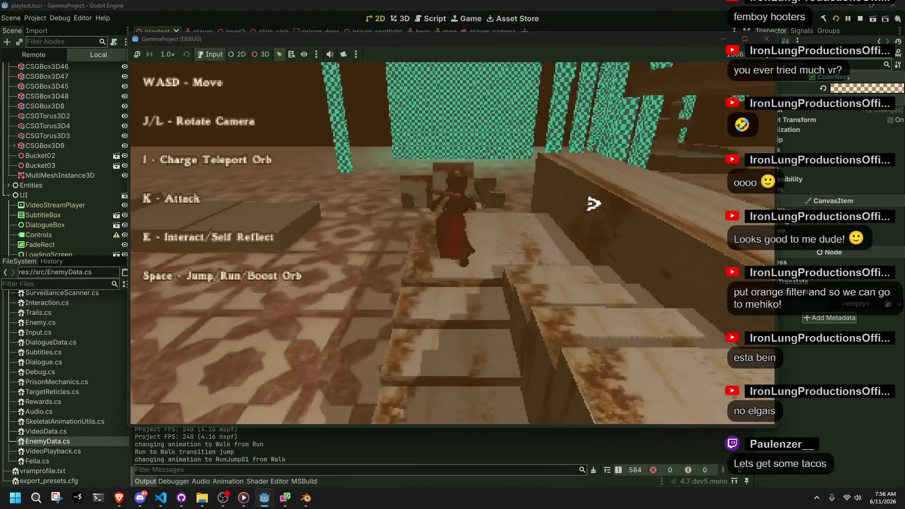
pyautogui.press('w')
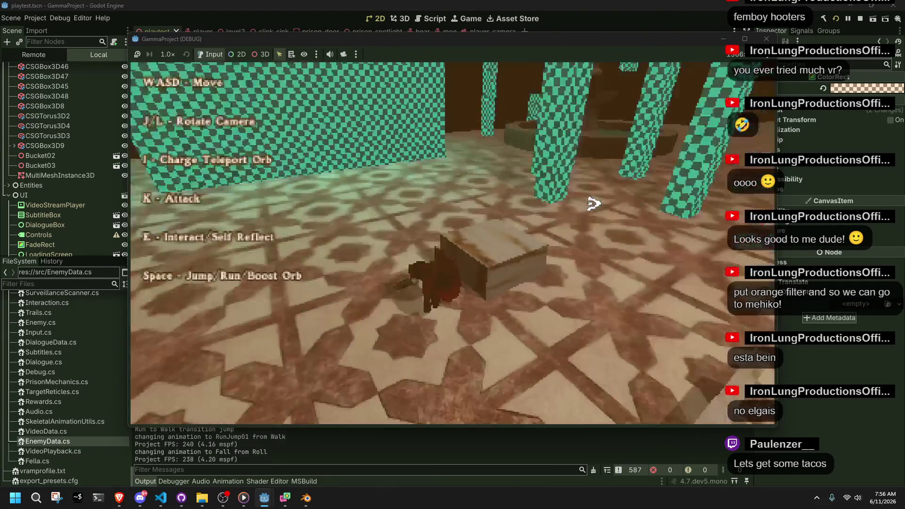
pyautogui.press('w')
pyautogui.press('w')
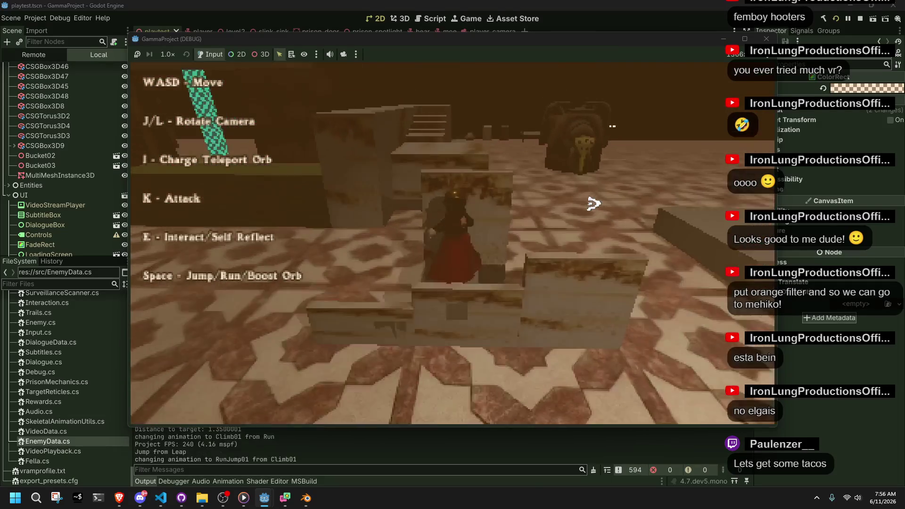
pyautogui.press('space')
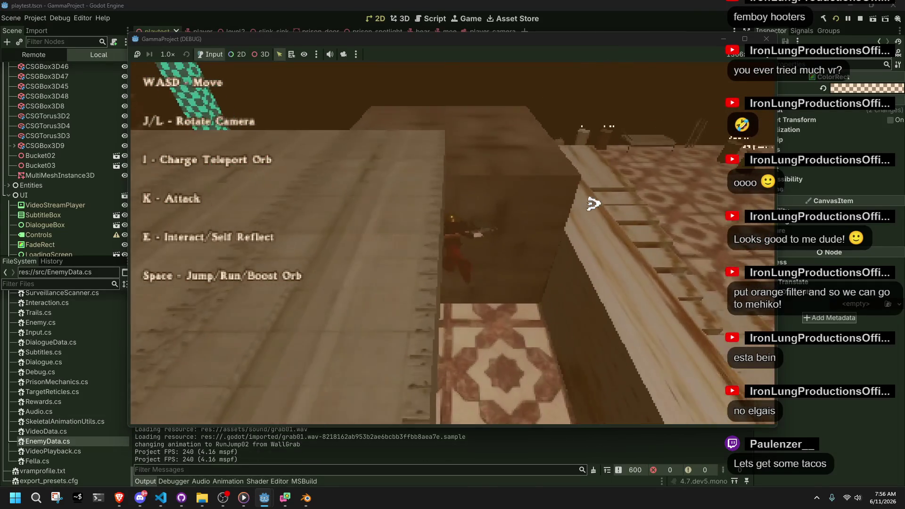
pyautogui.press('w')
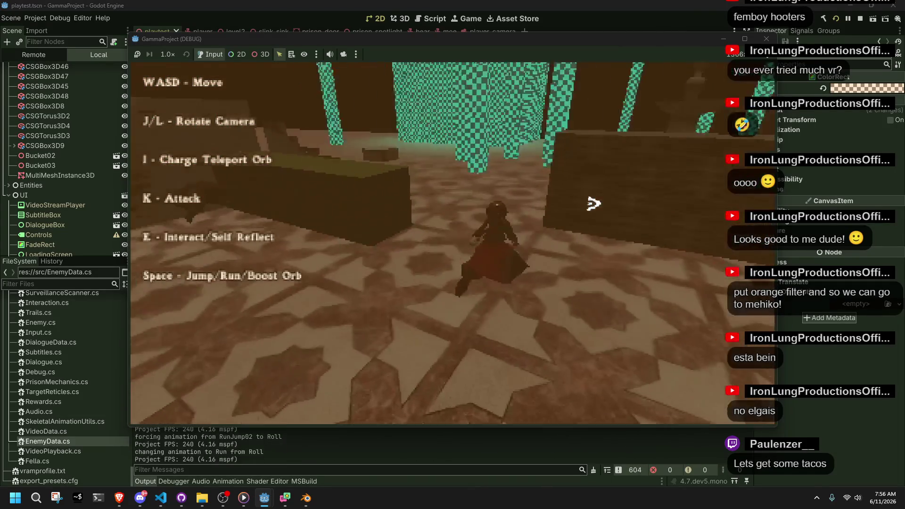
# Step: Climb the stairs to the upper floor, jump onto the plank and ledge, then stop the game
pyautogui.press('w')
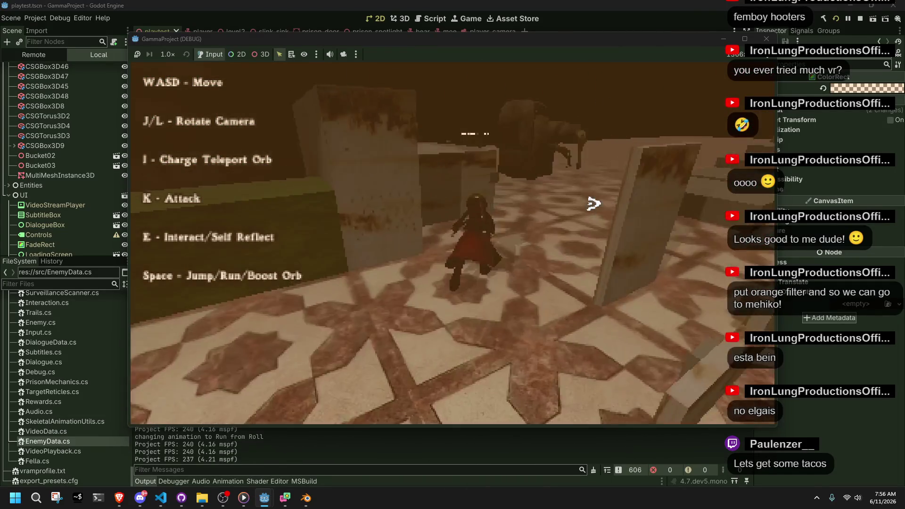
pyautogui.press('w')
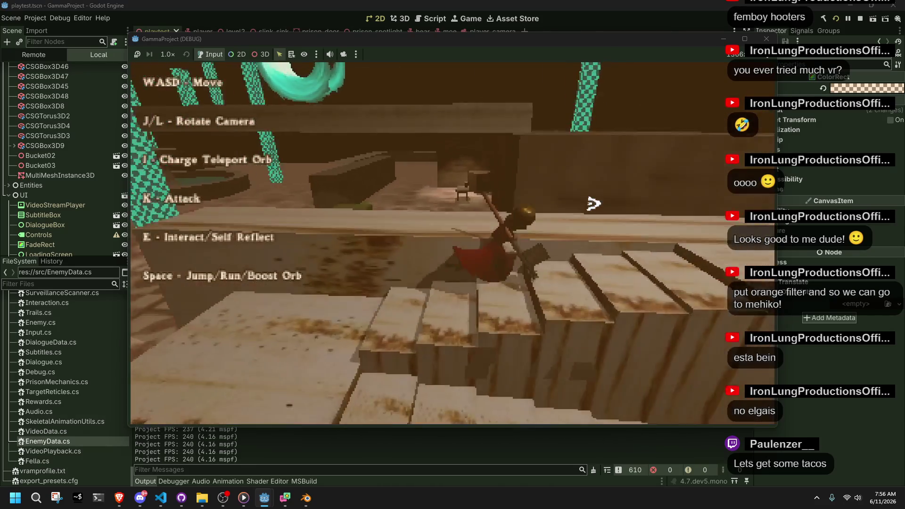
pyautogui.press('w')
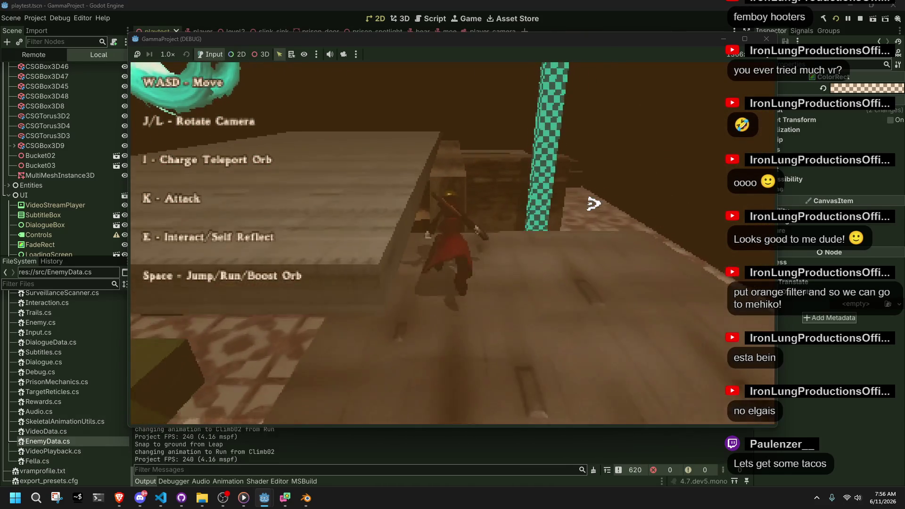
pyautogui.press('w')
pyautogui.press('space')
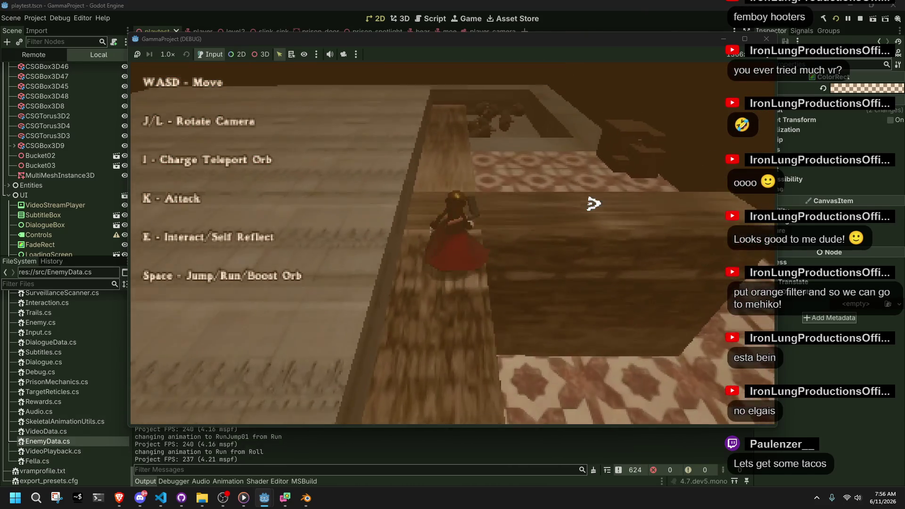
pyautogui.press('w')
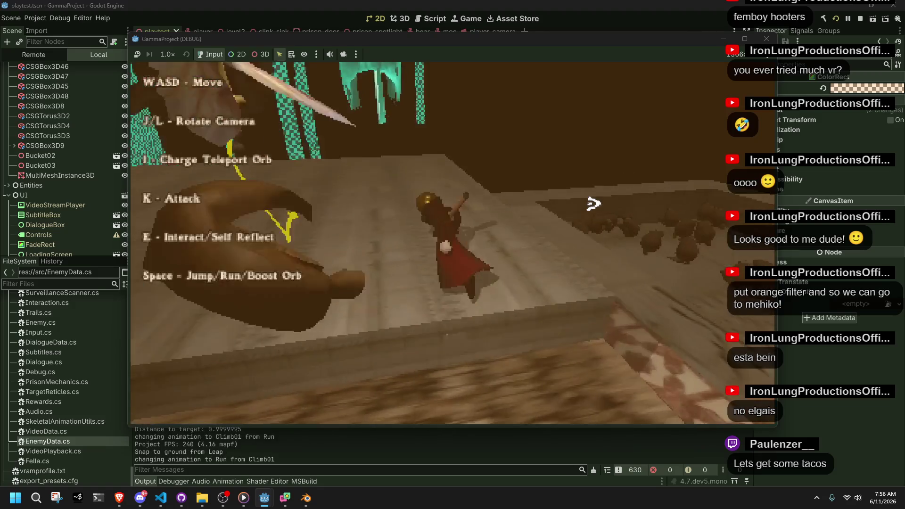
pyautogui.click(766, 38)
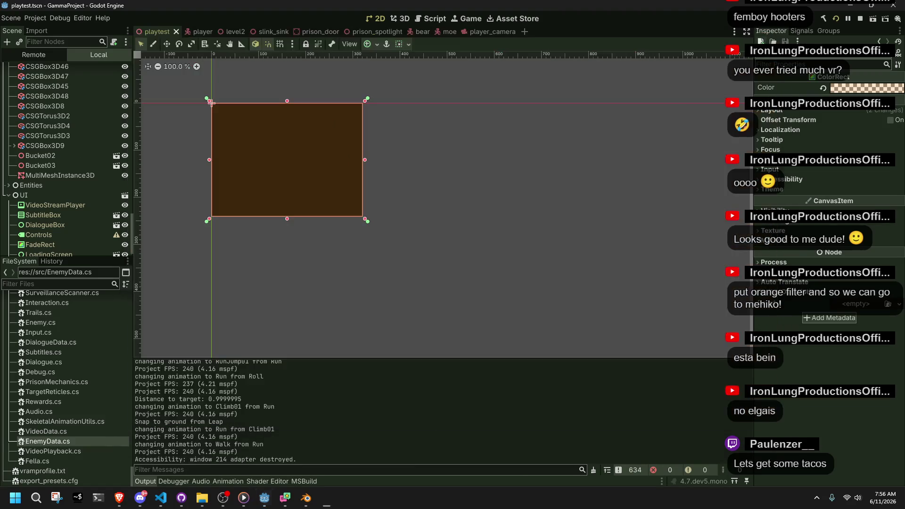
# Step: Load the RunJump02 action onto the metarig in Blender and preview a later frame
pyautogui.click(307, 498)
pyautogui.click(288, 377)
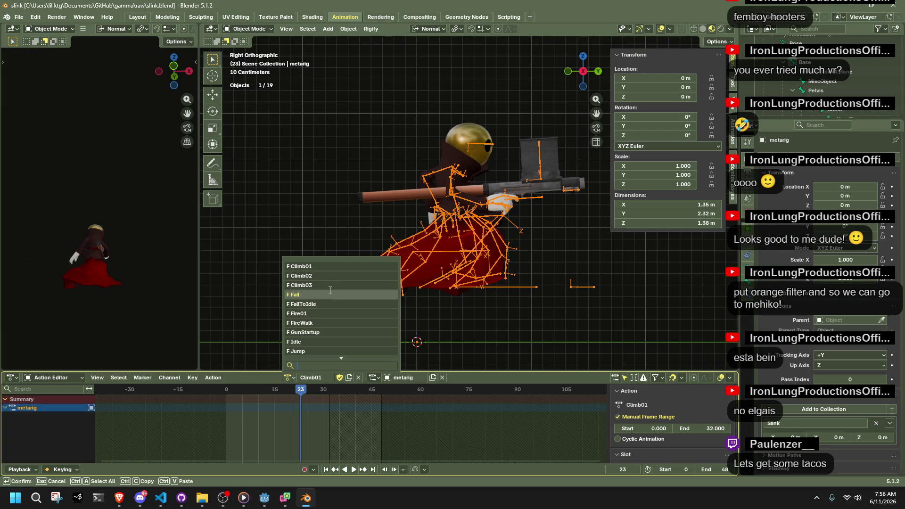
pyautogui.scroll(-7, 318, 336)
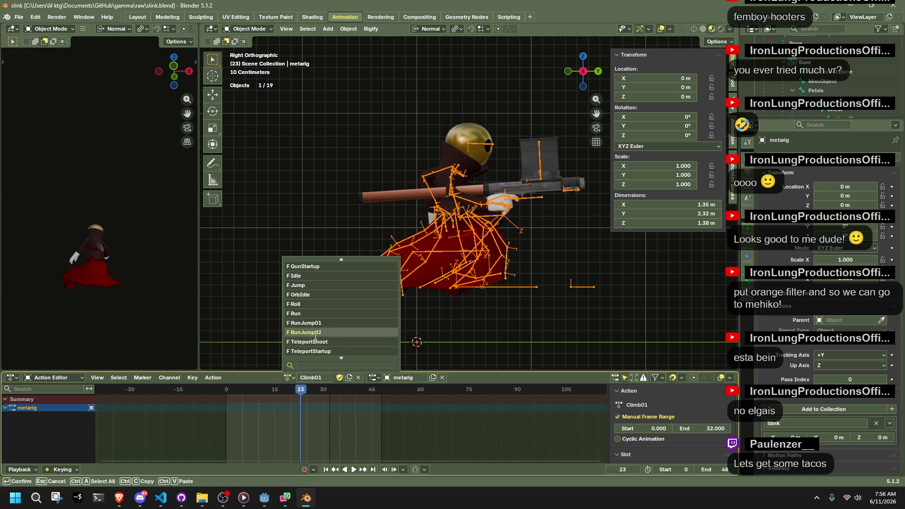
pyautogui.click(313, 332)
pyautogui.moveTo(226, 387); pyautogui.dragTo(355, 403)
# Step: Enter Pose Mode and select the Base bone
pyautogui.click(261, 29)
pyautogui.click(250, 60)
pyautogui.click(430, 344)
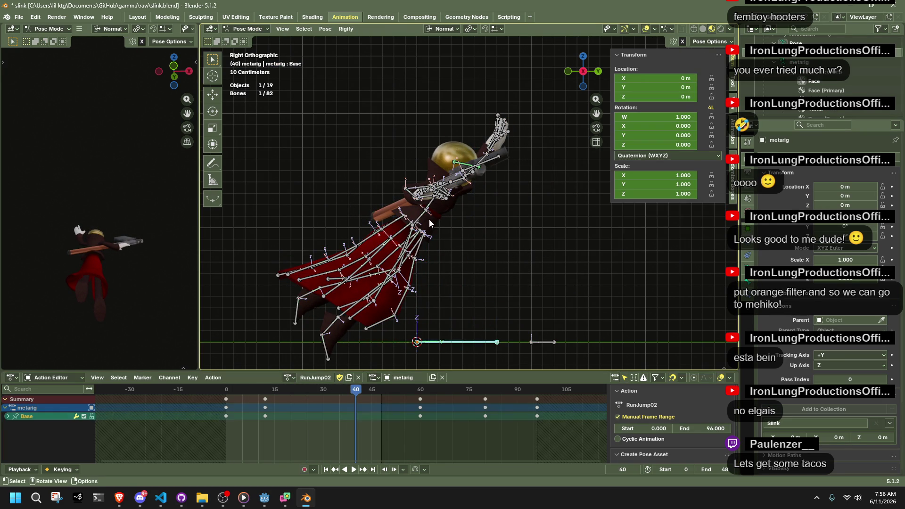
# Step: Return to the start of RunJump02, select all rig bones, and preview the jump's opening frames
pyautogui.hotkey('shift', 'Left')
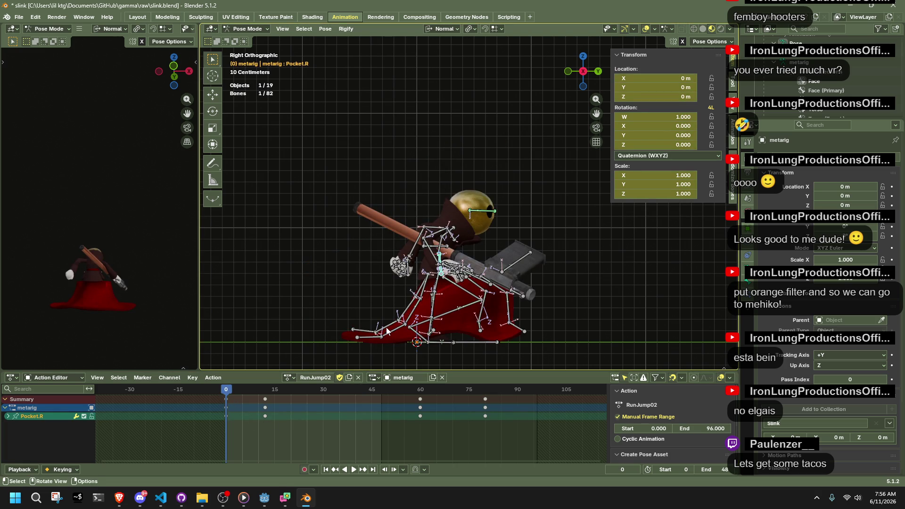
pyautogui.moveTo(247, 391)
pyautogui.mouseDown()
pyautogui.moveTo(300, 393)
pyautogui.moveTo(213, 398)
pyautogui.moveTo(265, 405)
pyautogui.mouseUp()
pyautogui.hotkey('shift', 's')
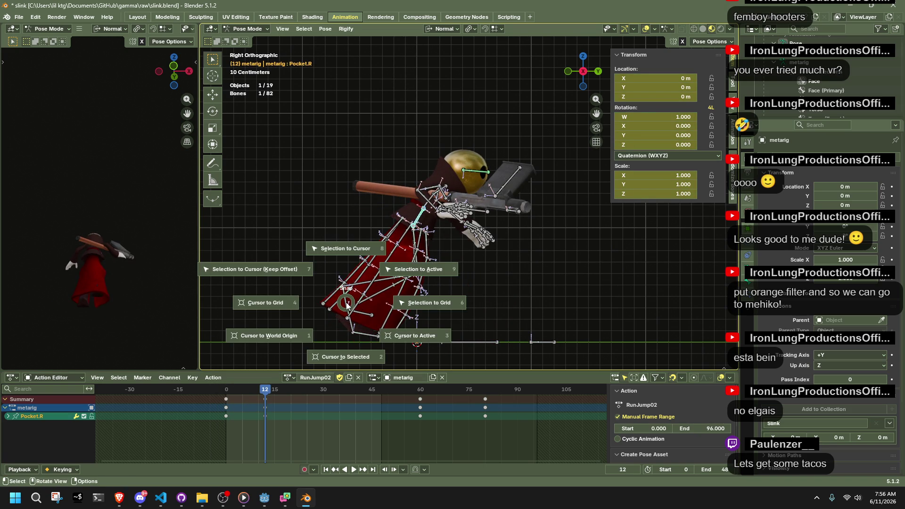
pyautogui.press('Escape')
pyautogui.press('a')
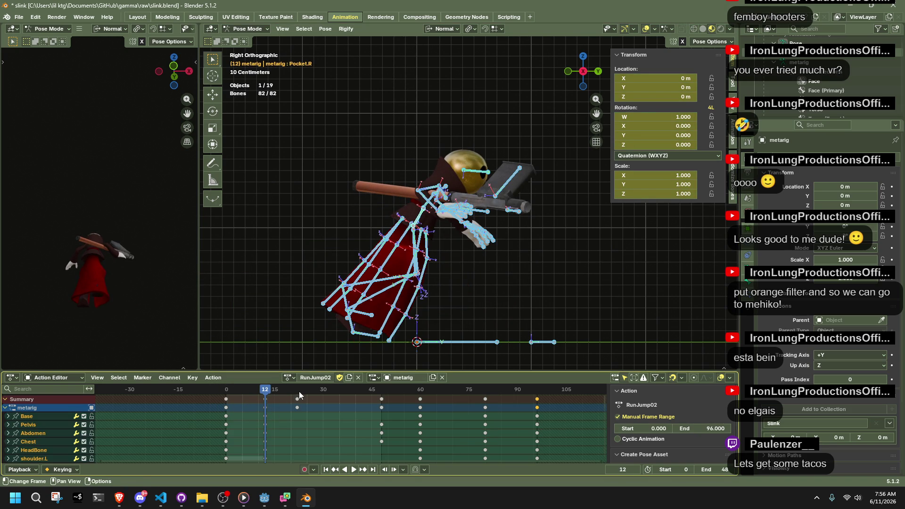
pyautogui.hotkey('ctrl', 'z')
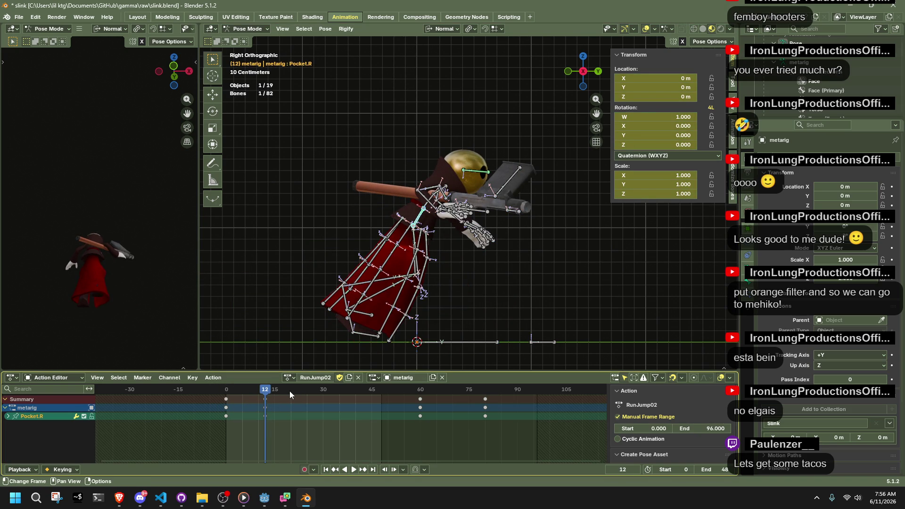
pyautogui.press('a')
pyautogui.click(298, 391)
pyautogui.press('space')
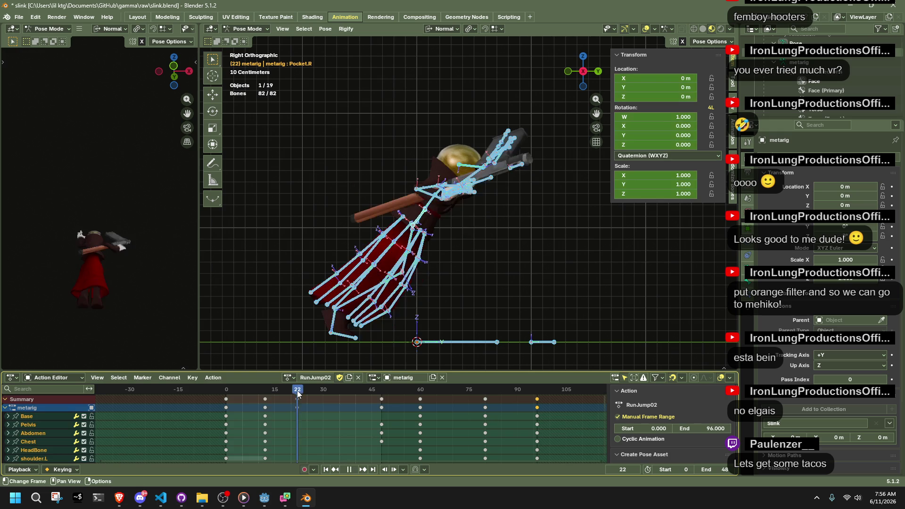
pyautogui.press('Escape')
# Step: Move the frame-12 keyframe later to frame 22
pyautogui.hotkey('ctrl', 'z')
pyautogui.moveTo(264, 408); pyautogui.dragTo(291, 394)
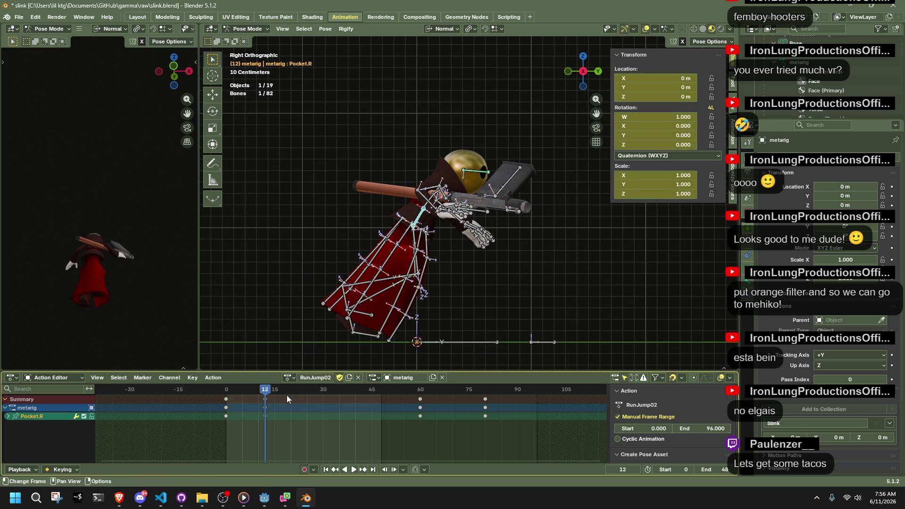
pyautogui.press('g')
pyautogui.click(312, 395)
pyautogui.click(292, 395)
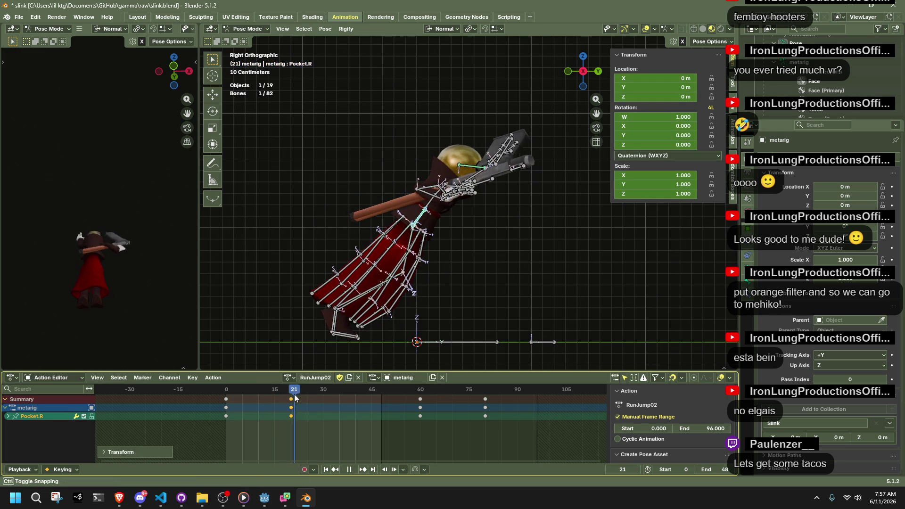
pyautogui.press('g')
pyautogui.click(290, 394)
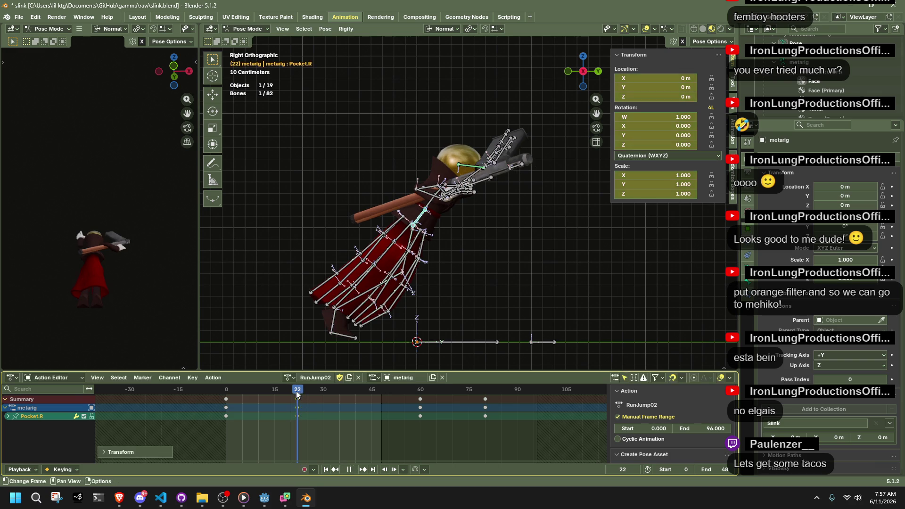
# Step: Play back the retimed jump, undo an accidental bone snap, and step to the previous keyframe
pyautogui.press('space')
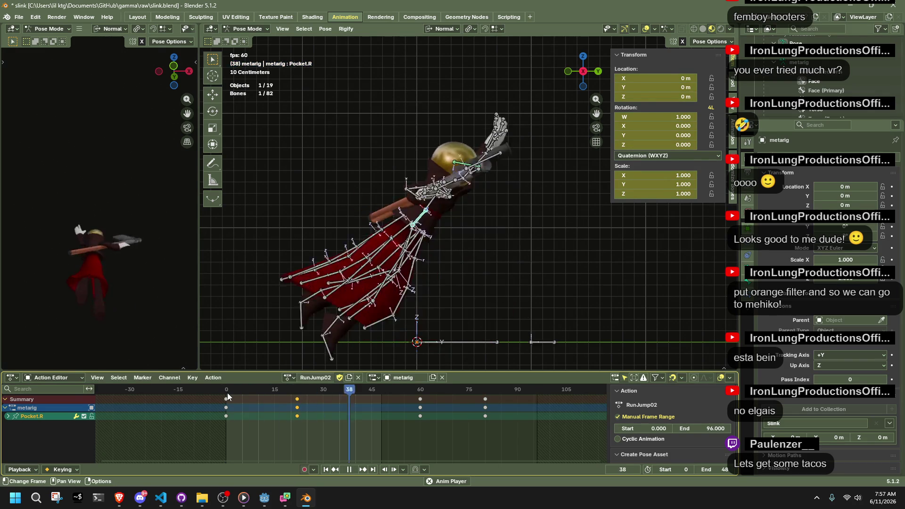
pyautogui.press('space')
pyautogui.hotkey('shift', 's')
pyautogui.press('KP_7')
pyautogui.hotkey('ctrl', 'z')
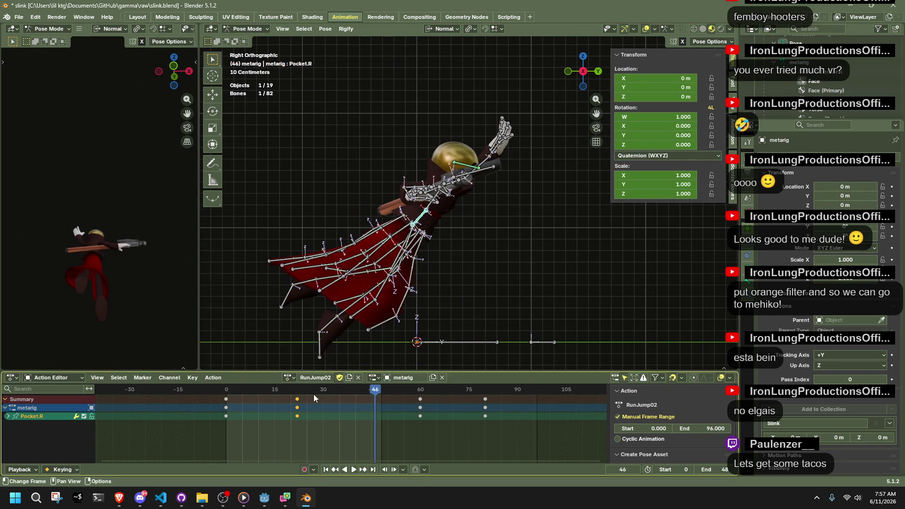
pyautogui.press('Down')
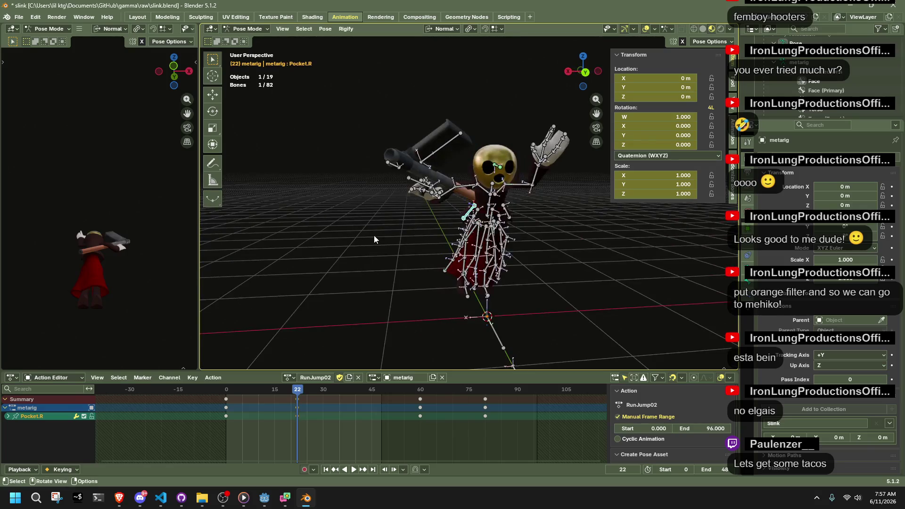
# Step: Select the Pelvis bone, shift its frame-12 keys to about frame 22, and play to check timing
pyautogui.hotkey('ctrl', 'z')
pyautogui.hotkey('ctrl', 'z')
pyautogui.moveTo(243, 390)
pyautogui.mouseDown()
pyautogui.moveTo(228, 392)
pyautogui.moveTo(282, 400)
pyautogui.mouseUp()
pyautogui.click(488, 210)
pyautogui.moveTo(232, 387)
pyautogui.mouseDown()
pyautogui.moveTo(233, 395)
pyautogui.moveTo(257, 392)
pyautogui.mouseUp()
pyautogui.press('g')
pyautogui.click(286, 396)
pyautogui.click(296, 388)
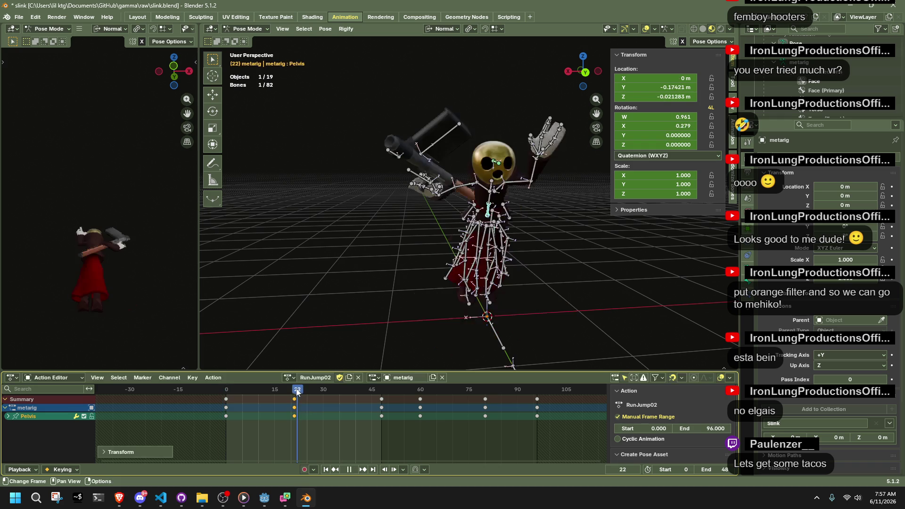
pyautogui.press('g')
pyautogui.click(297, 406)
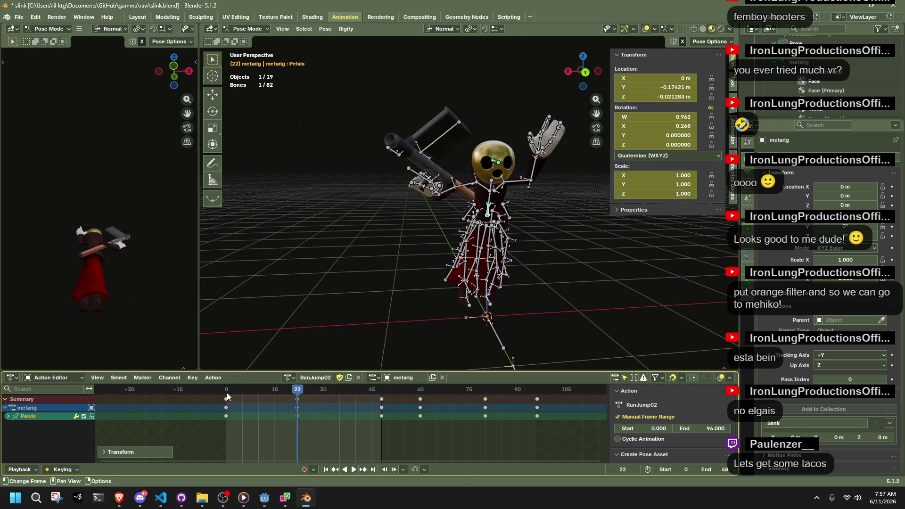
pyautogui.press('space')
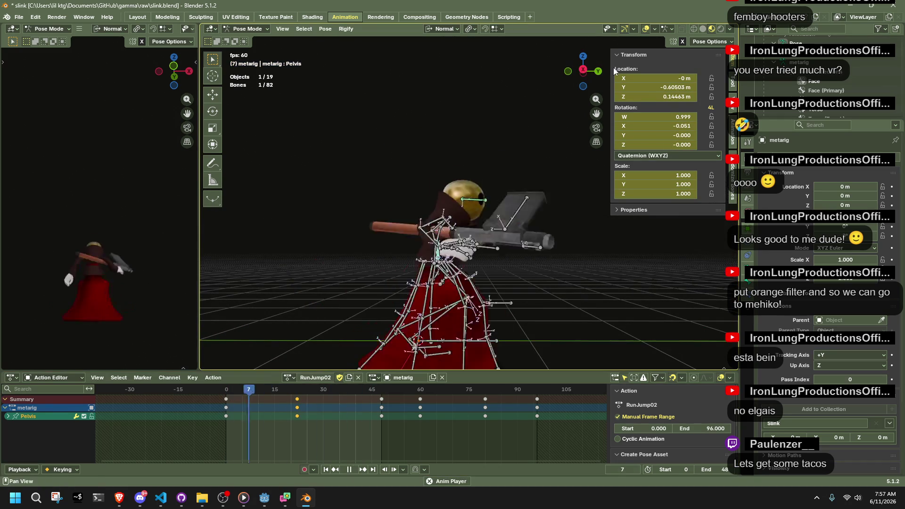
# Step: In Right Orthographic view, snap the pelvis to the cursor around frame 22, then scrub toward 48
pyautogui.click(583, 70)
pyautogui.press('space')
pyautogui.hotkey('shift', 's')
pyautogui.click(362, 259)
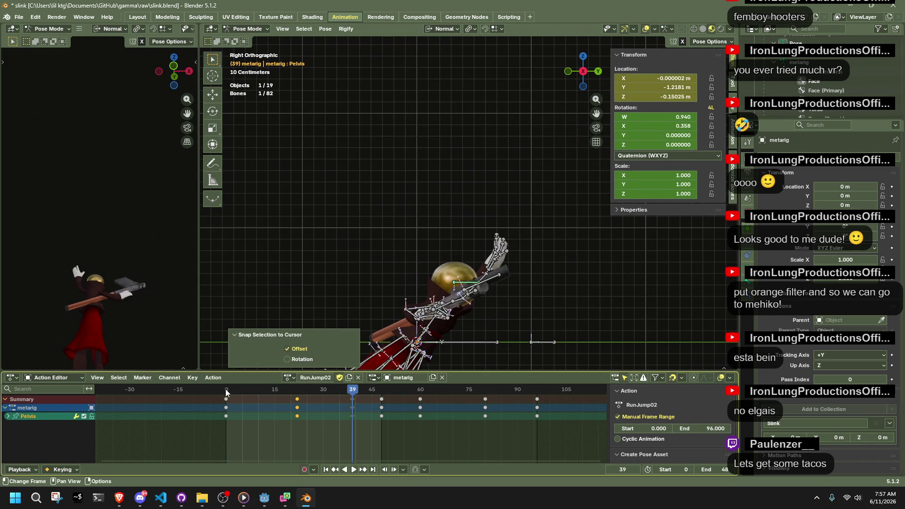
pyautogui.click(298, 393)
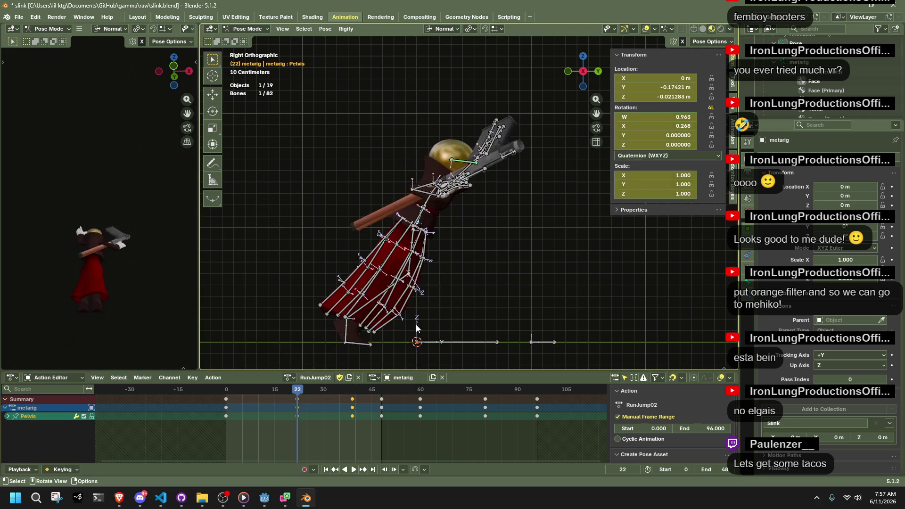
pyautogui.hotkey('shift', 's')
pyautogui.click(377, 278)
pyautogui.moveTo(283, 400)
pyautogui.mouseDown()
pyautogui.moveTo(389, 426)
pyautogui.moveTo(382, 433)
pyautogui.mouseUp()
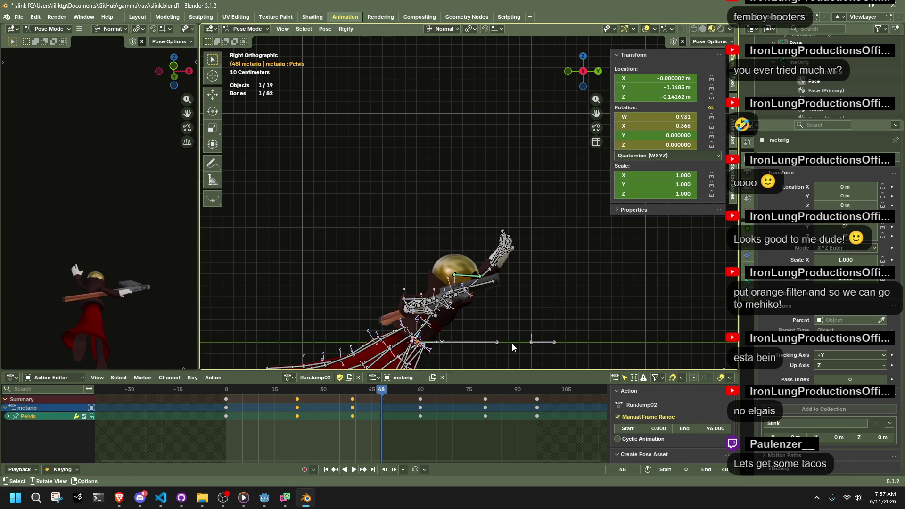
# Step: Snap the pelvis to the cursor at frame 48 and set the playback end frame to 96
pyautogui.hotkey('shift', 's')
pyautogui.press('7')
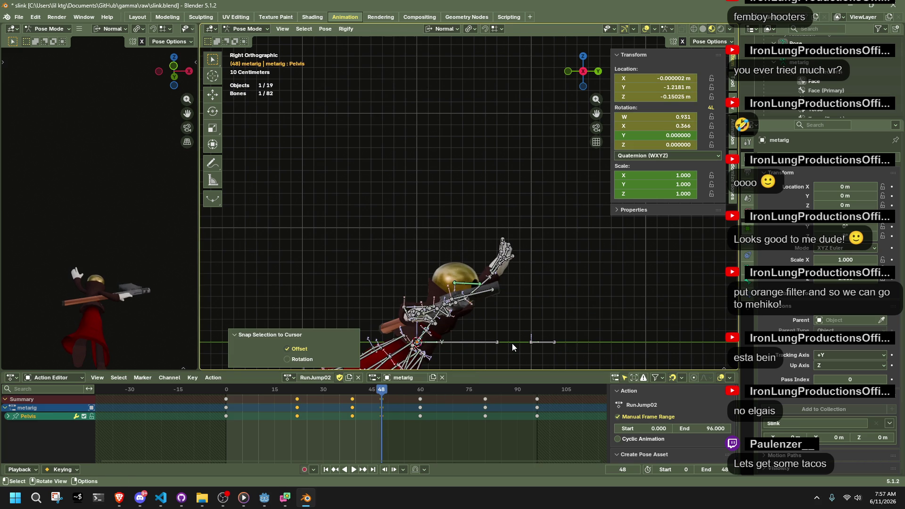
pyautogui.scroll(-5, 513, 347)
pyautogui.scroll(2, 469, 349)
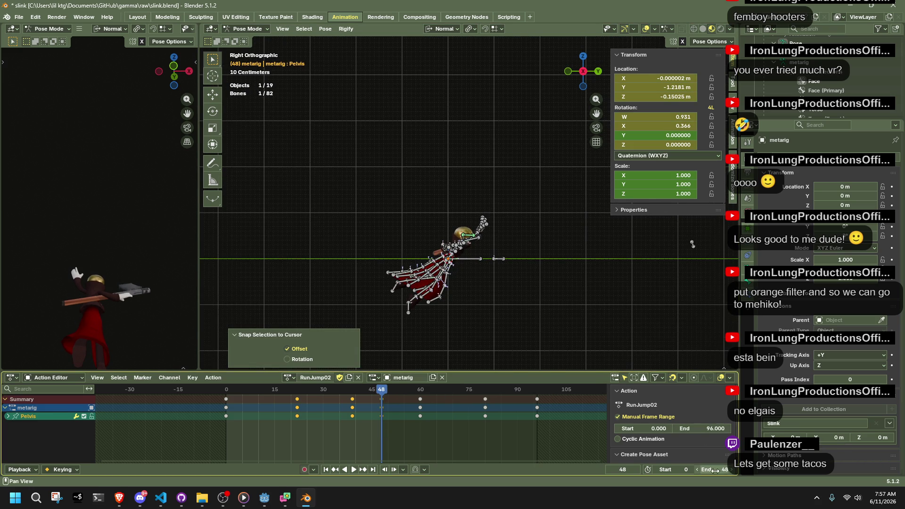
pyautogui.write('96')
pyautogui.press('Return')
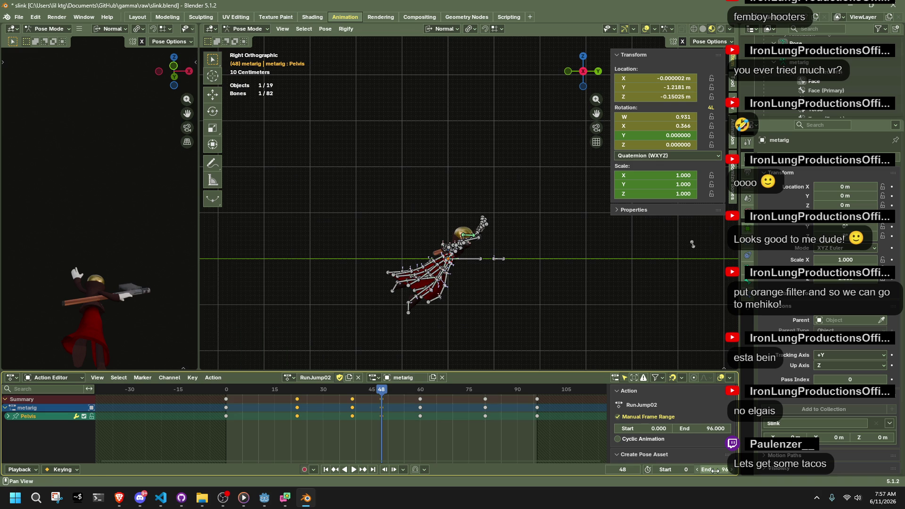
# Step: Snap the pelvis to the cursor at frames 60, 80 and 96, then orbit to a perspective view
pyautogui.click(420, 392)
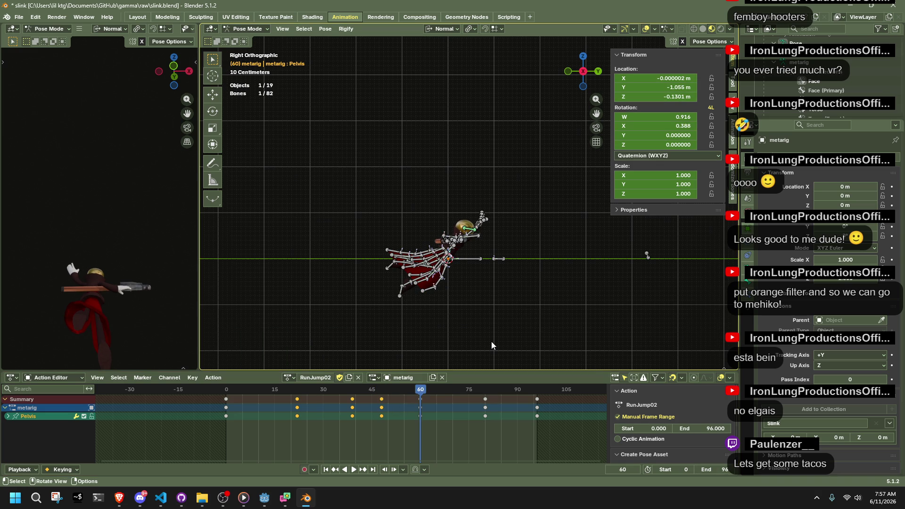
pyautogui.hotkey('shift', 'ctrl', 'v')
pyautogui.scroll(-20, 518, 339)
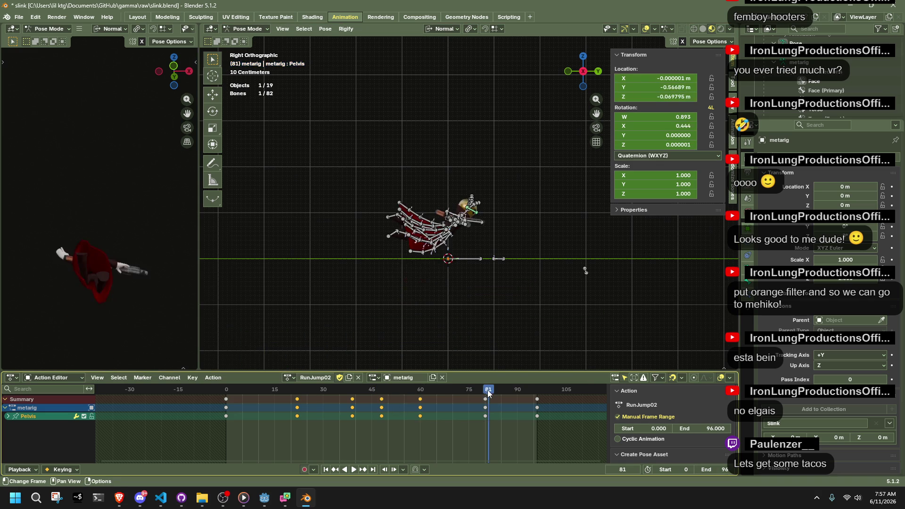
pyautogui.scroll(1, 542, 334)
pyautogui.hotkey('shift', 's')
pyautogui.press('8')
pyautogui.press('Up')
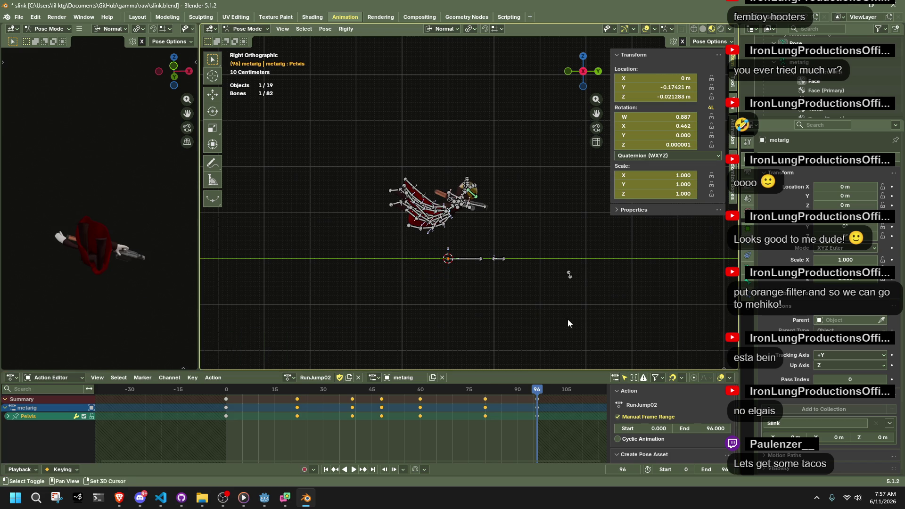
pyautogui.hotkey('shift', 's')
pyautogui.press('7')
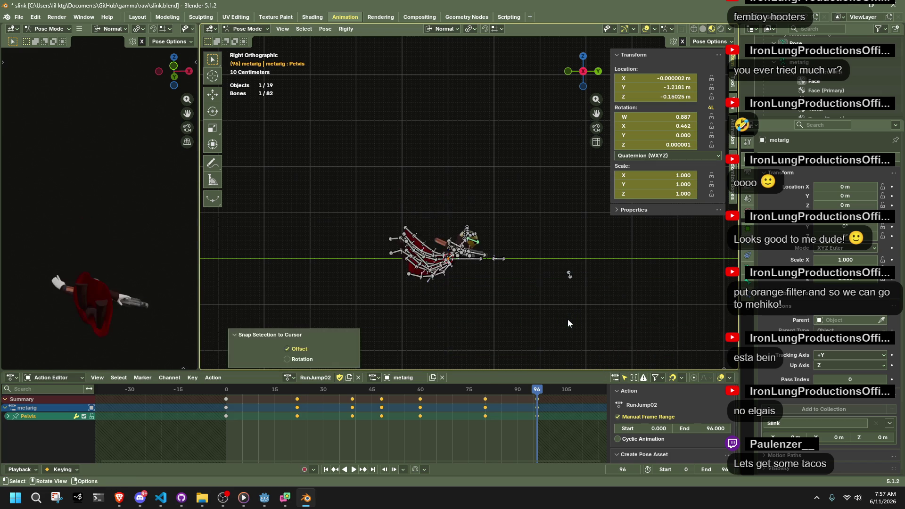
pyautogui.scroll(5, 555, 323)
pyautogui.moveTo(555, 324)
pyautogui.mouseDown()
pyautogui.moveTo(444, 323)
pyautogui.moveTo(381, 310)
pyautogui.moveTo(433, 319)
pyautogui.mouseUp()
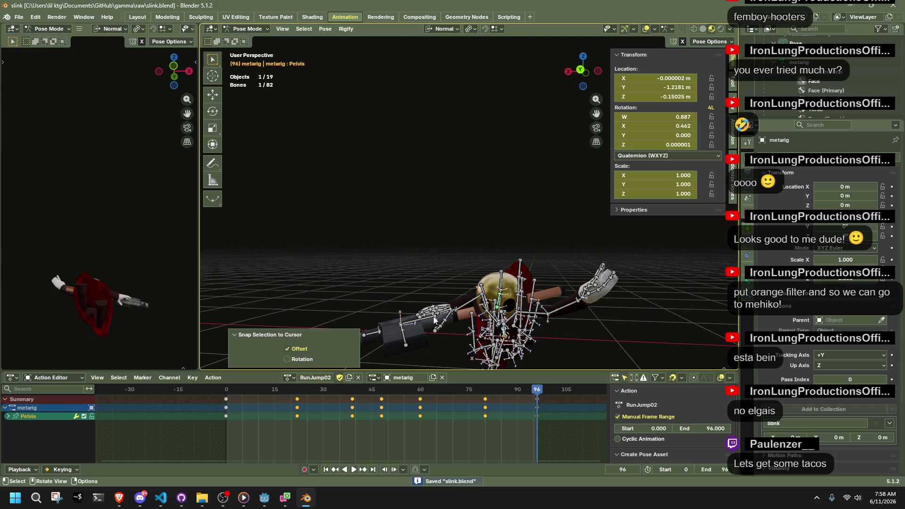
pyautogui.hotkey('ctrl', 'shift', 'e')
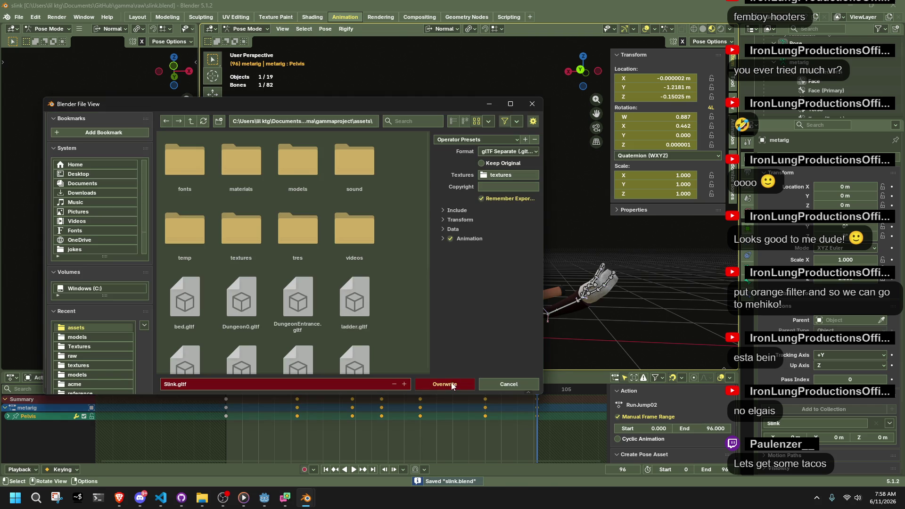
# Step: Overwrite Slink.gltf with the new export, return to Object Mode, and run the project in Godot
pyautogui.click(451, 384)
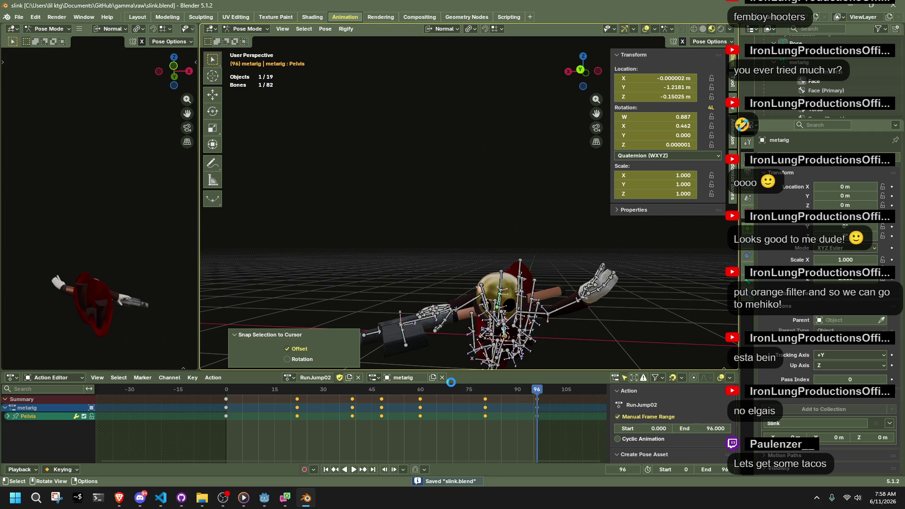
pyautogui.hotkey('ctrl', 'Tab')
pyautogui.click(265, 497)
pyautogui.click(836, 18)
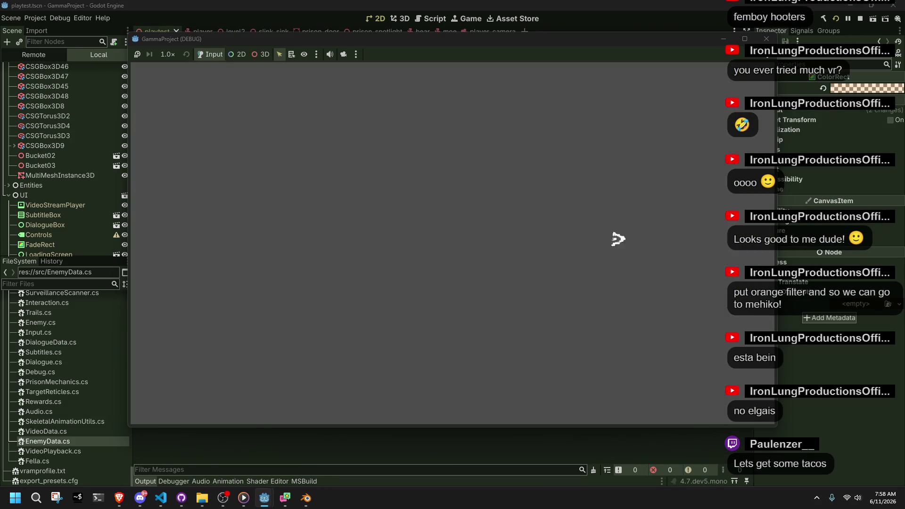
# Step: Run down the stairs, wall-grab the stone block, climb ledges, and wall-jump near the bear and pot
pyautogui.press('w')
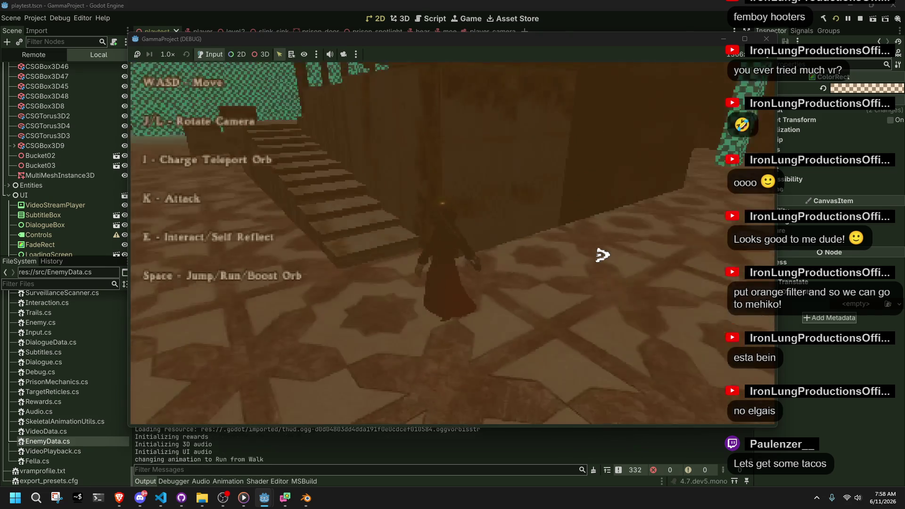
pyautogui.press('space')
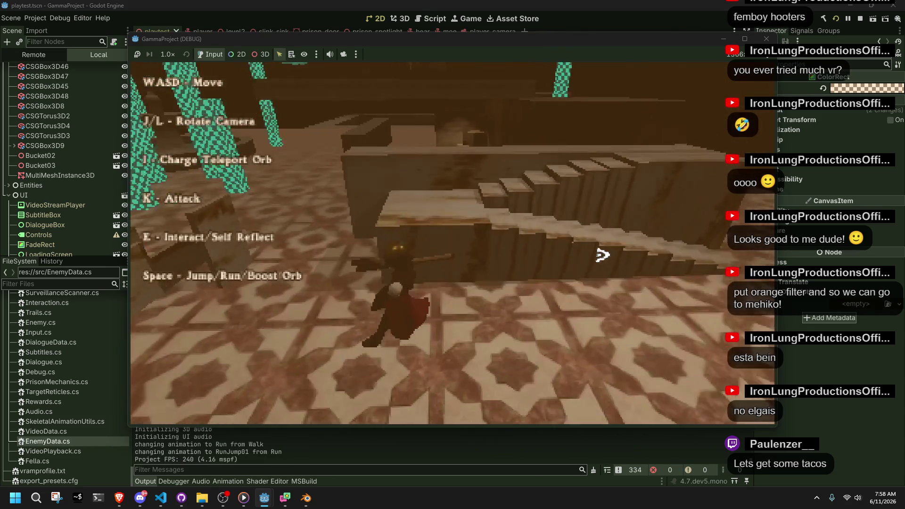
pyautogui.press('space')
pyautogui.press('space')
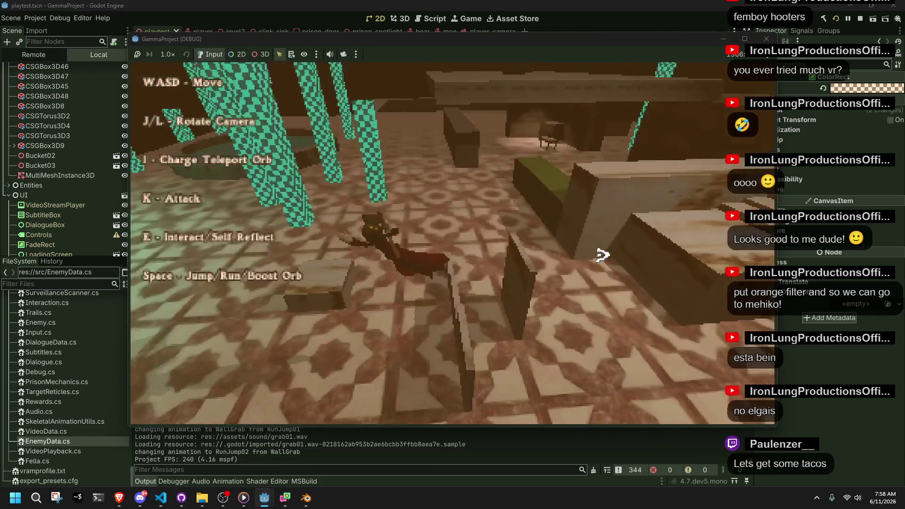
pyautogui.press('w')
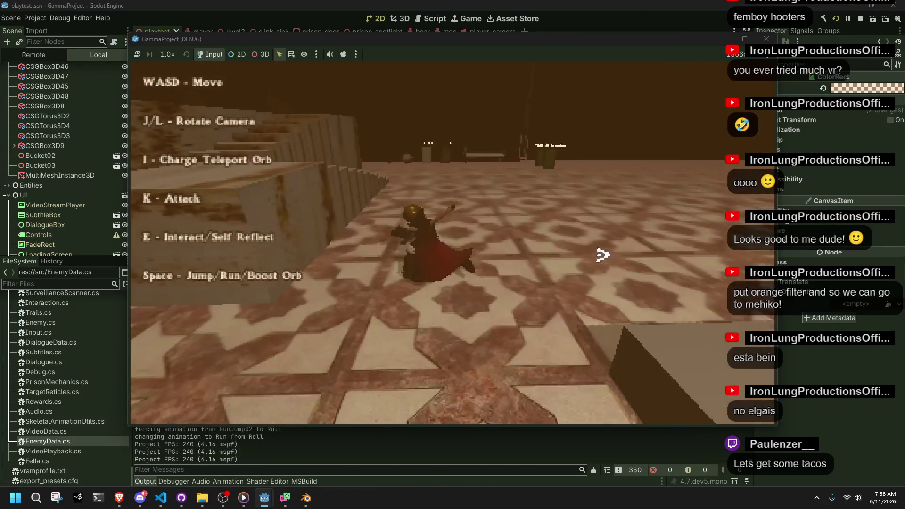
pyautogui.press('space')
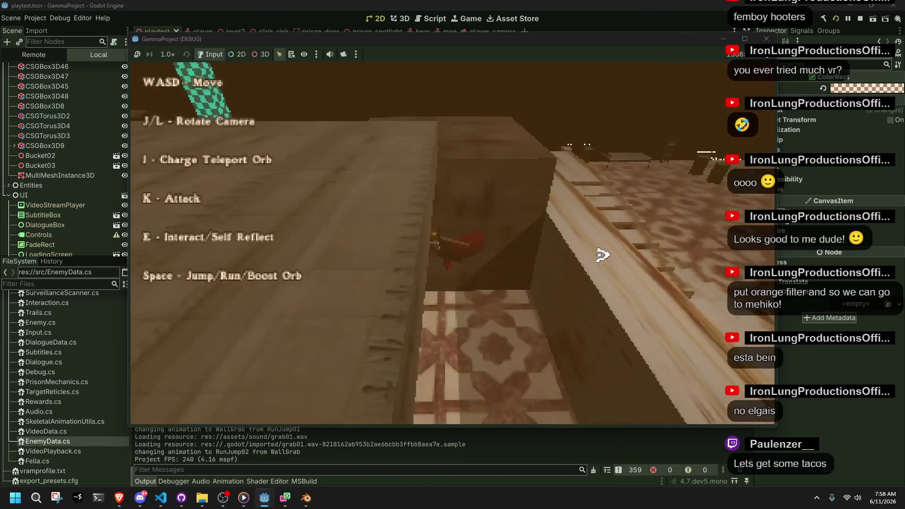
pyautogui.press('w')
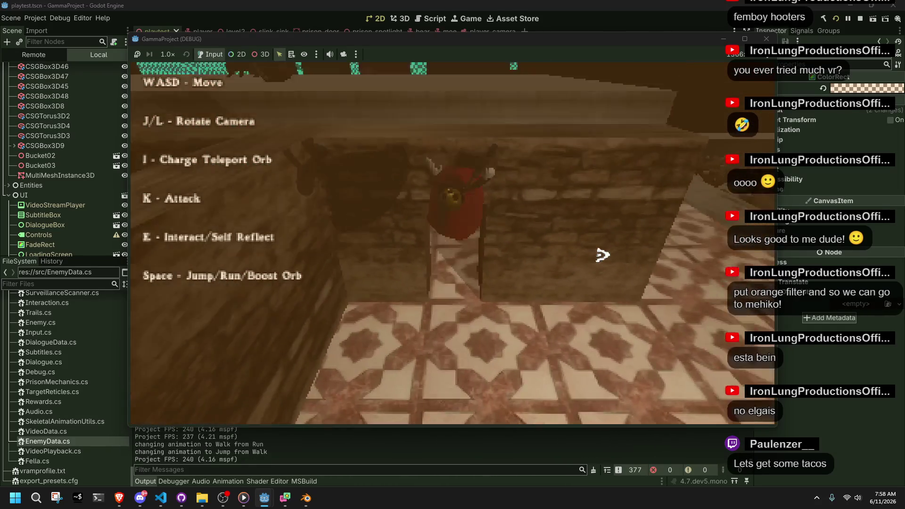
pyautogui.press('w')
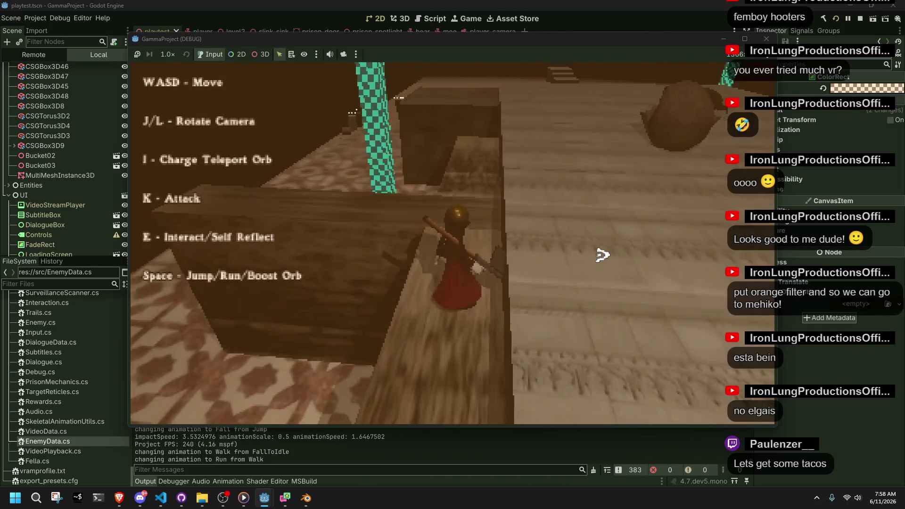
pyautogui.press('space')
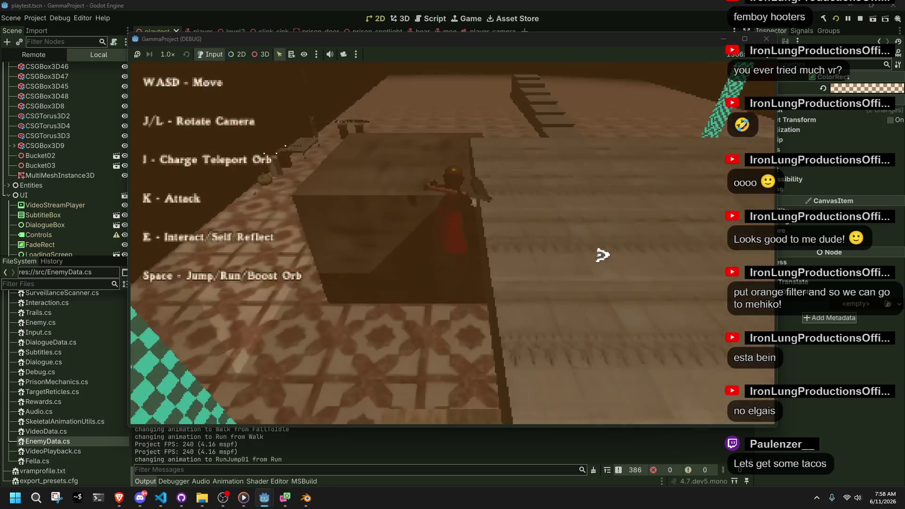
pyautogui.press('w')
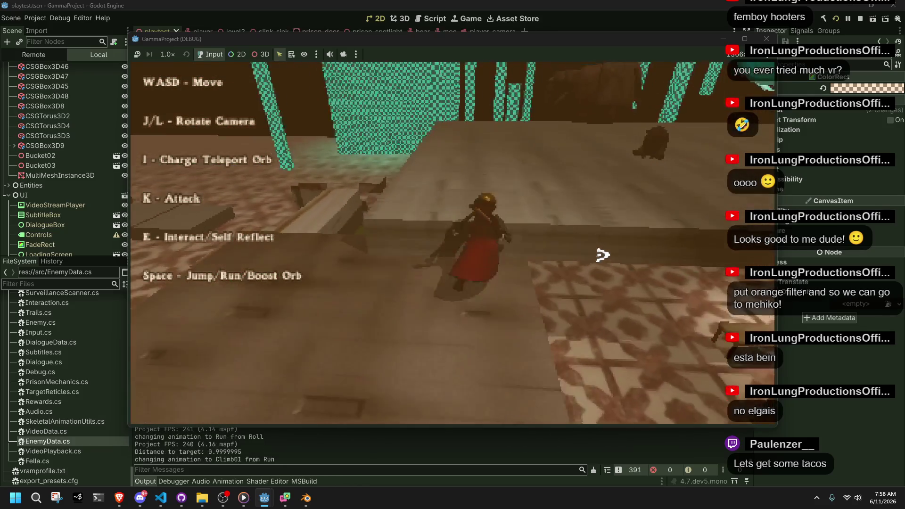
pyautogui.press('w')
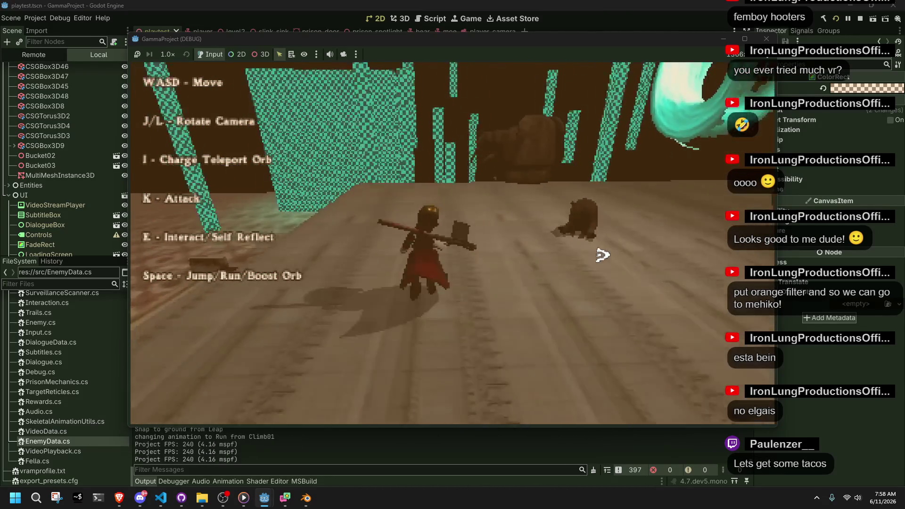
pyautogui.press('space')
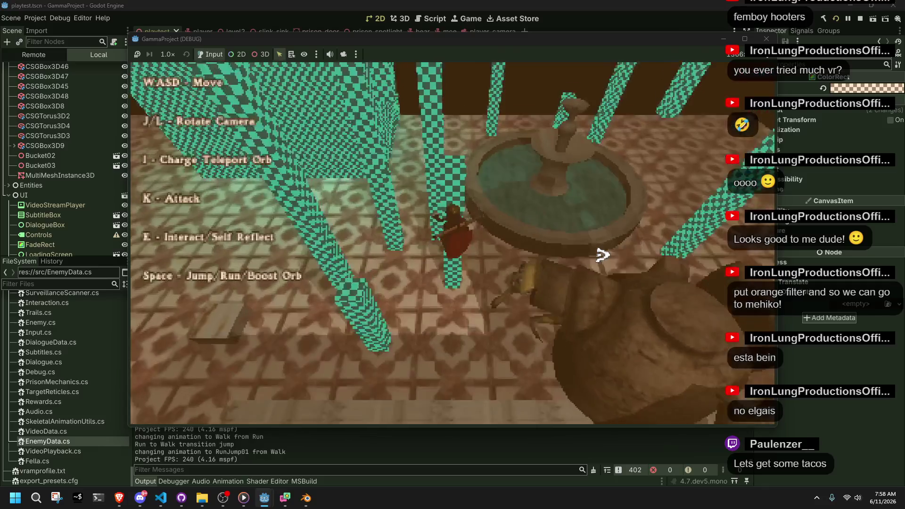
pyautogui.press('space')
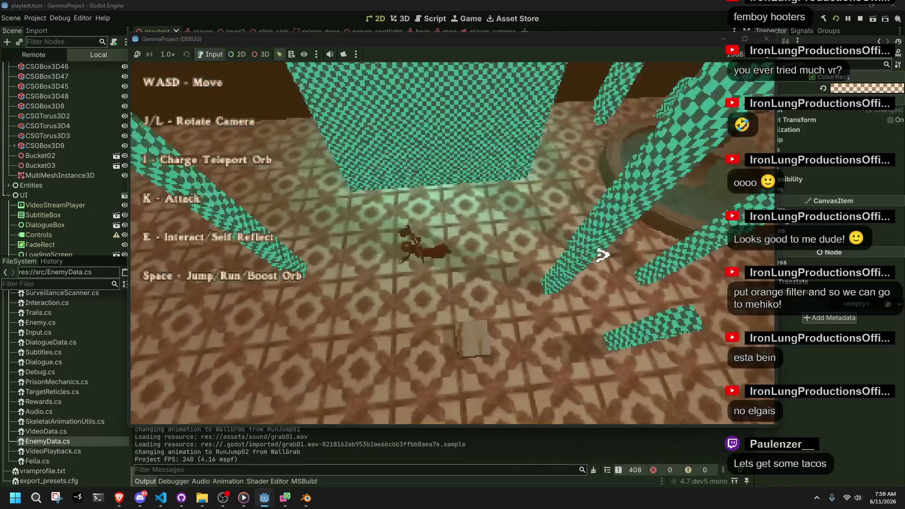
# Step: Stop the game with F8, return to Blender's Pose Mode, and play RunJump02
pyautogui.press('F8')
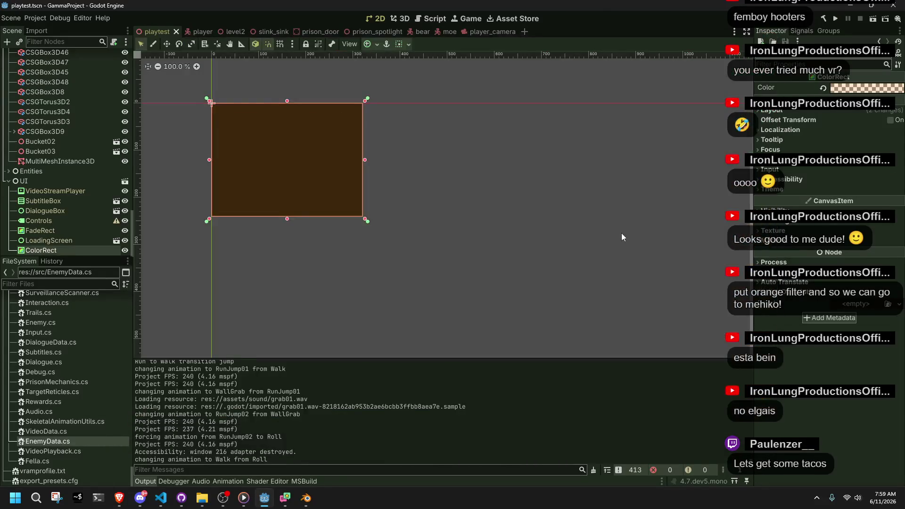
pyautogui.hotkey('alt', 'Tab')
pyautogui.hotkey('ctrl', 'Tab')
pyautogui.press('space')
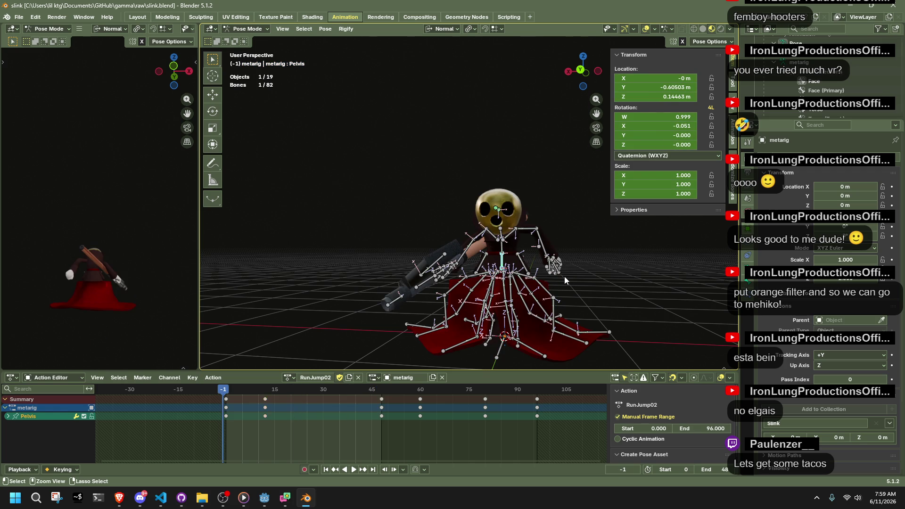
# Step: Replay the RunJump02 clip from near the start while orbiting the animating rig
pyautogui.click(227, 389)
pyautogui.press('space')
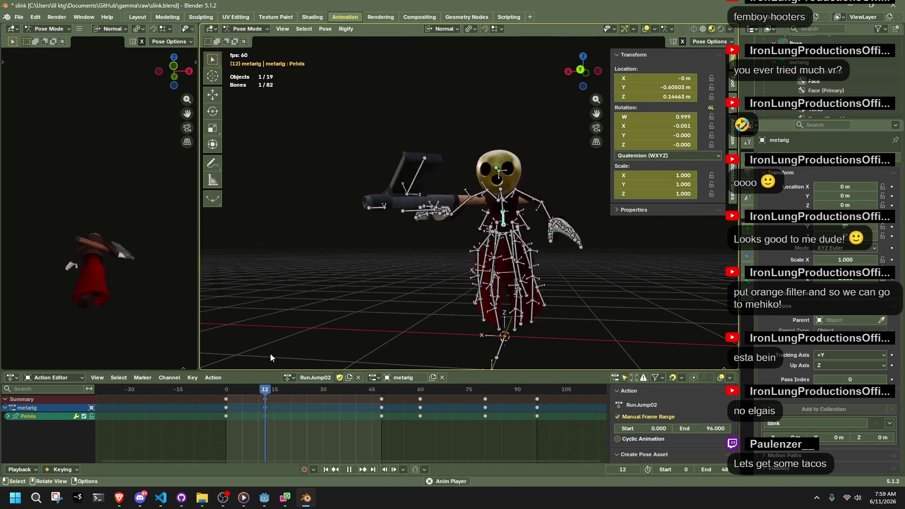
pyautogui.moveTo(385, 301); pyautogui.dragTo(578, 307)
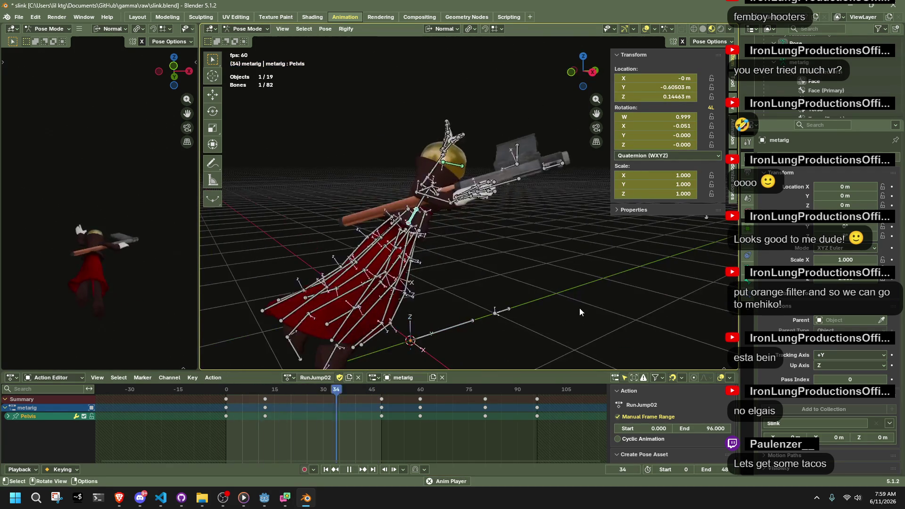
pyautogui.press('space')
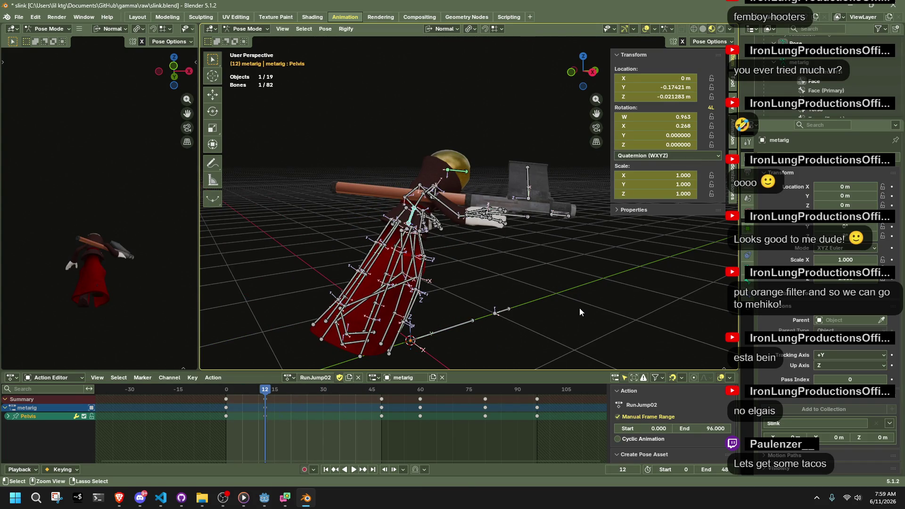
# Step: Select only the Pelvis bone in right orthographic view and go to frame 12
pyautogui.hotkey('alt', 'a')
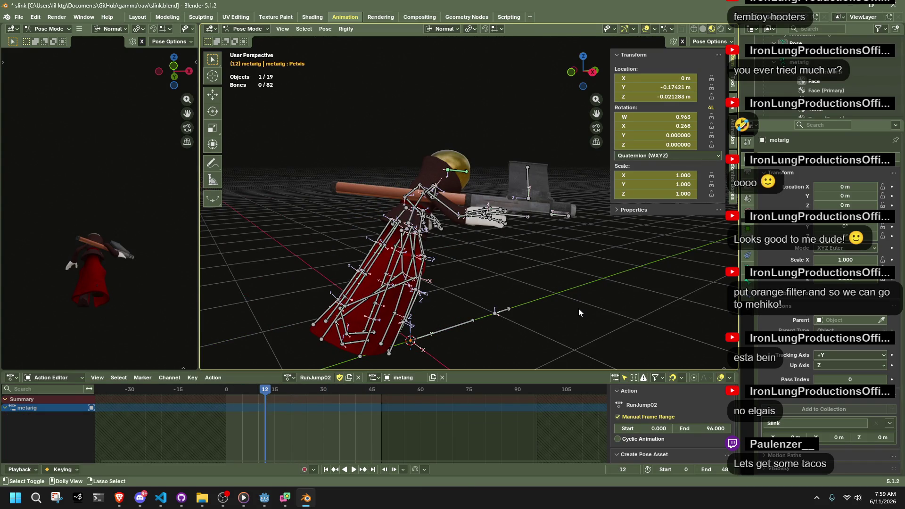
pyautogui.click(239, 391)
pyautogui.moveTo(240, 391); pyautogui.dragTo(281, 393)
pyautogui.press('a')
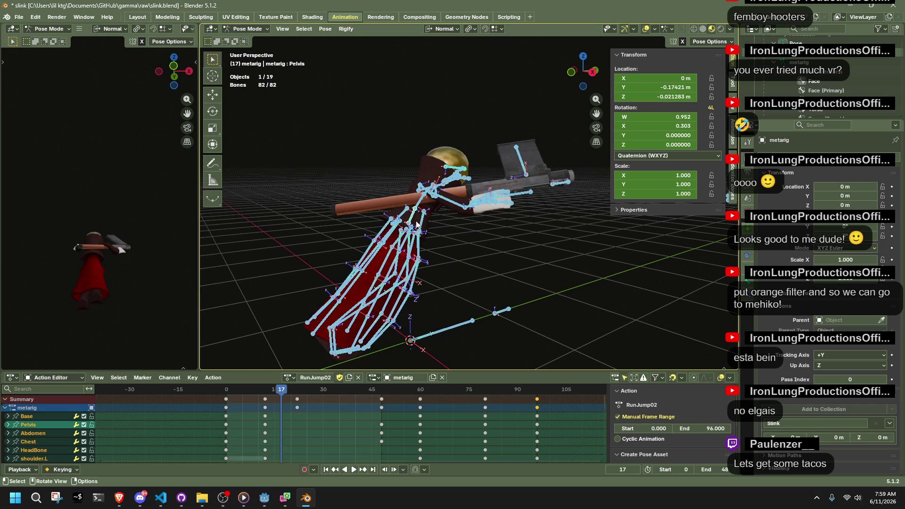
pyautogui.click(413, 220)
pyautogui.click(592, 76)
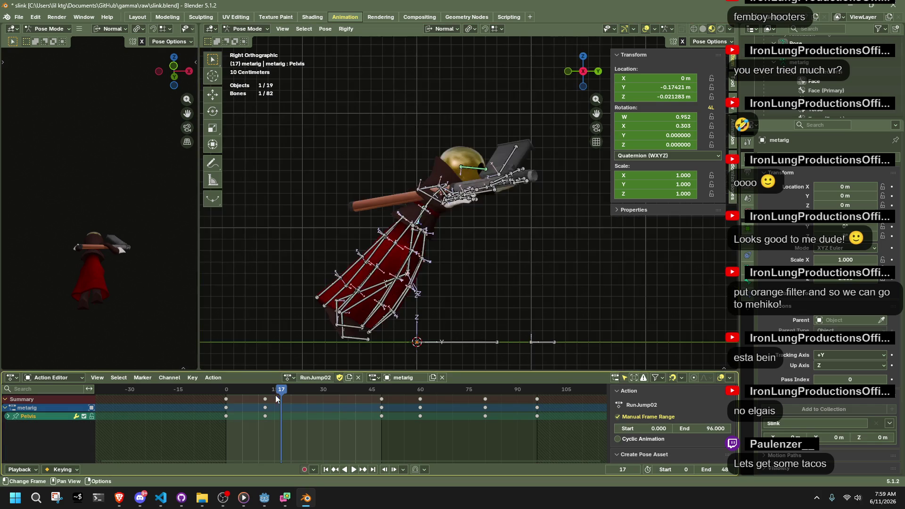
pyautogui.click(269, 391)
pyautogui.moveTo(270, 391); pyautogui.dragTo(265, 391)
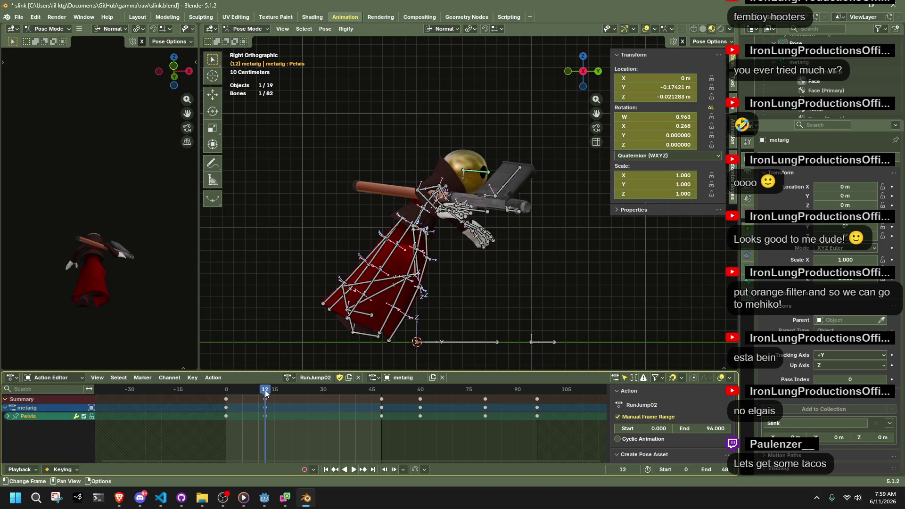
# Step: Snap the pelvis onto the 3D cursor at frames 12, 48 and 60
pyautogui.press('r')
pyautogui.press('Escape')
pyautogui.hotkey('shift', 's')
pyautogui.click(454, 208)
pyautogui.click(381, 400)
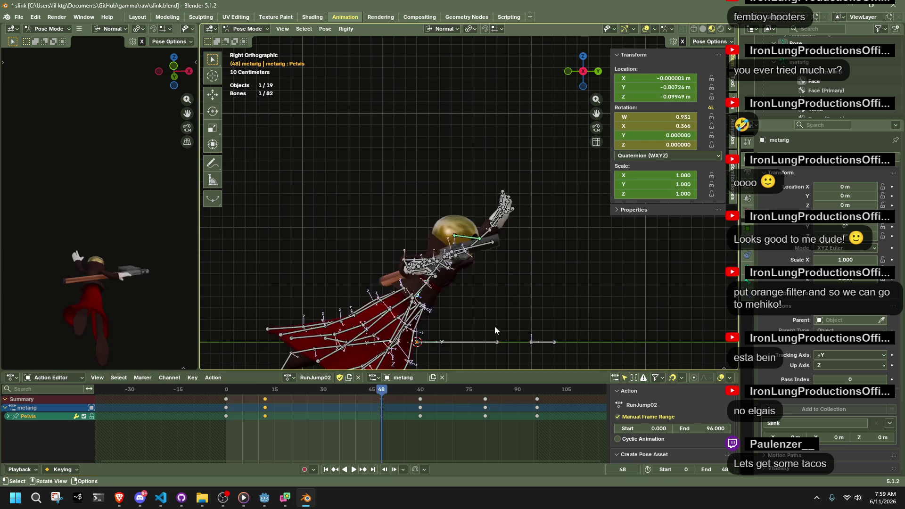
pyautogui.hotkey('shift', 's')
pyautogui.click(435, 272)
pyautogui.click(420, 390)
pyautogui.hotkey('shift', 's')
pyautogui.click(468, 275)
# Step: Snap the pelvis onto the 3D cursor at frames 81 and 96
pyautogui.click(488, 389)
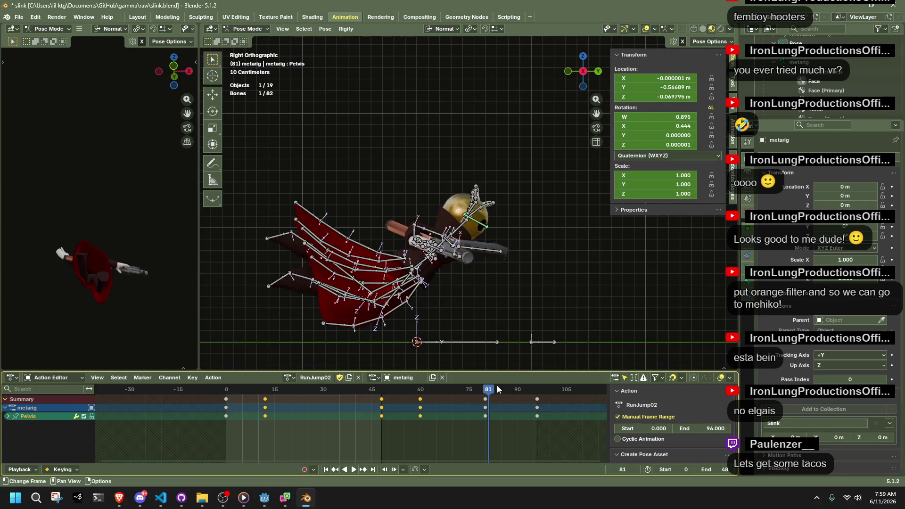
pyautogui.hotkey('shift', 's')
pyautogui.click(474, 259)
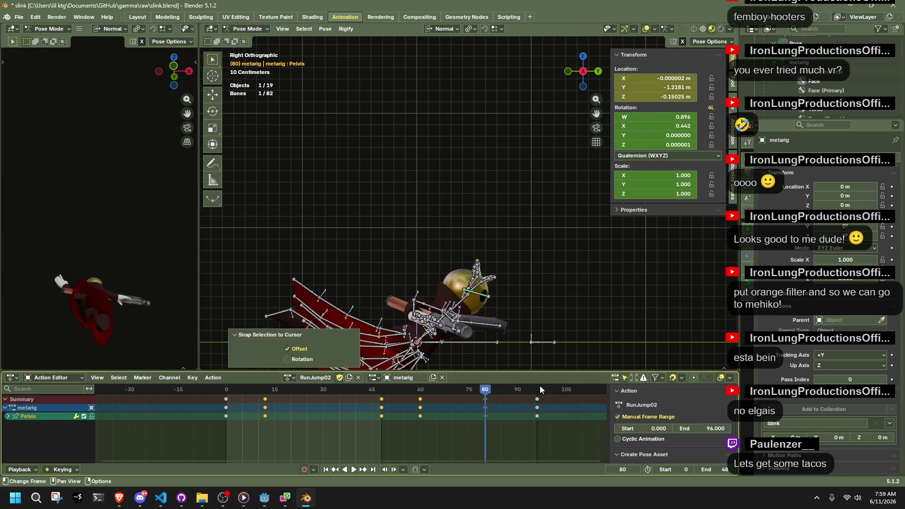
pyautogui.click(536, 390)
pyautogui.hotkey('shift', 's')
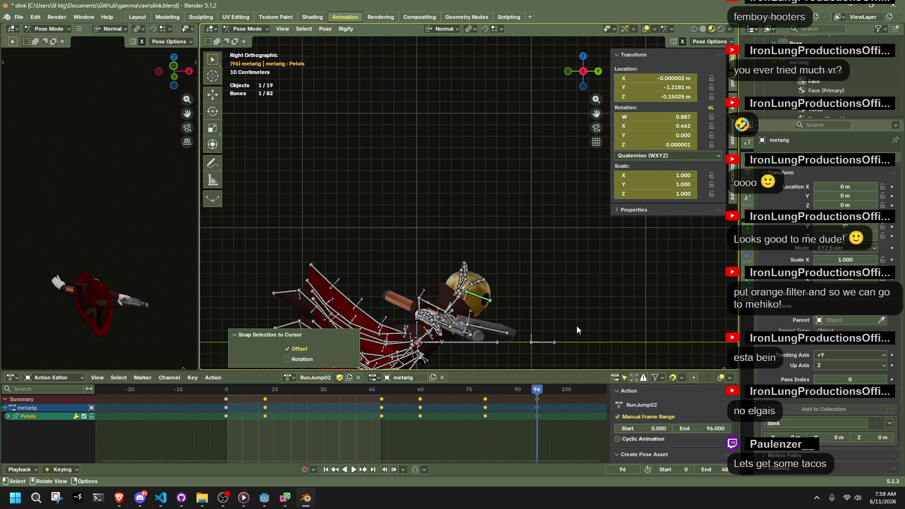
pyautogui.click(577, 327)
# Step: Save slink.blend and start the glTF export from quick favourites
pyautogui.hotkey('ctrl', 's')
pyautogui.press('q')
pyautogui.click(576, 312)
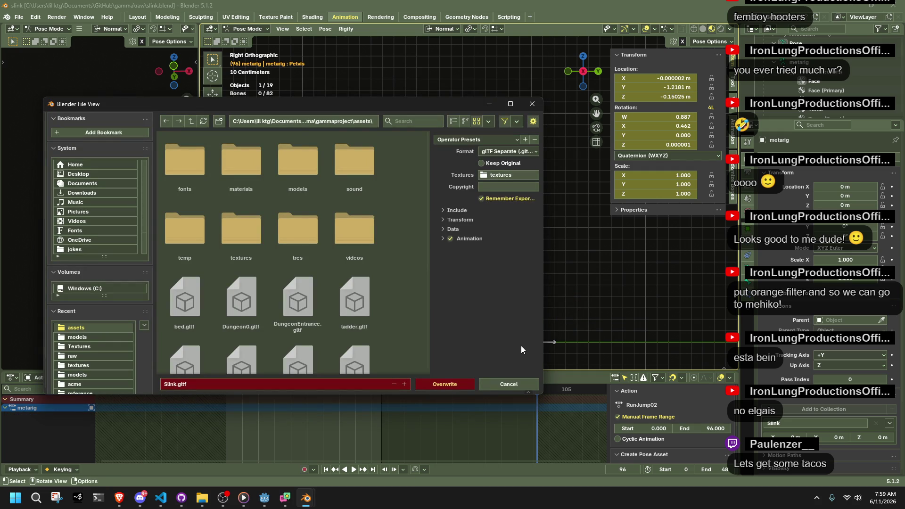
# Step: Overwrite Slink.gltf with the new export, save slink.blend, and relaunch the game in Godot
pyautogui.hotkey('alt', 'Tab')
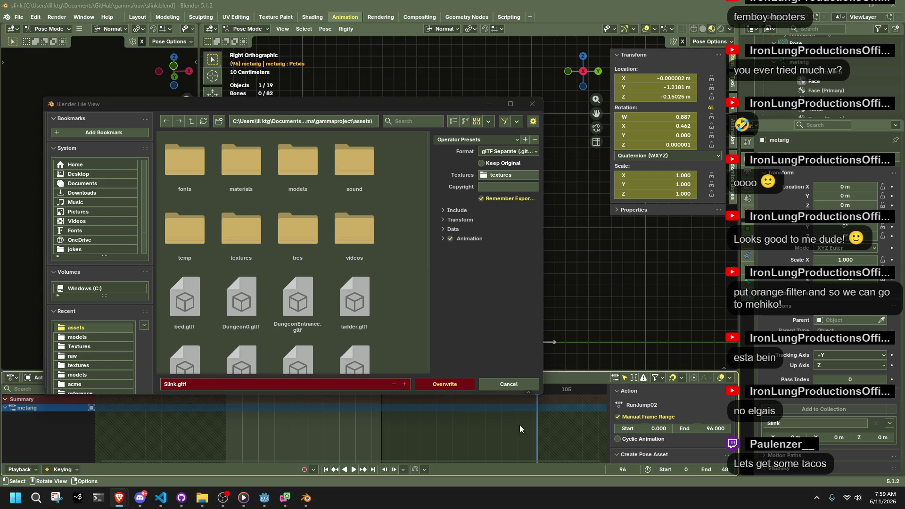
pyautogui.click(448, 387)
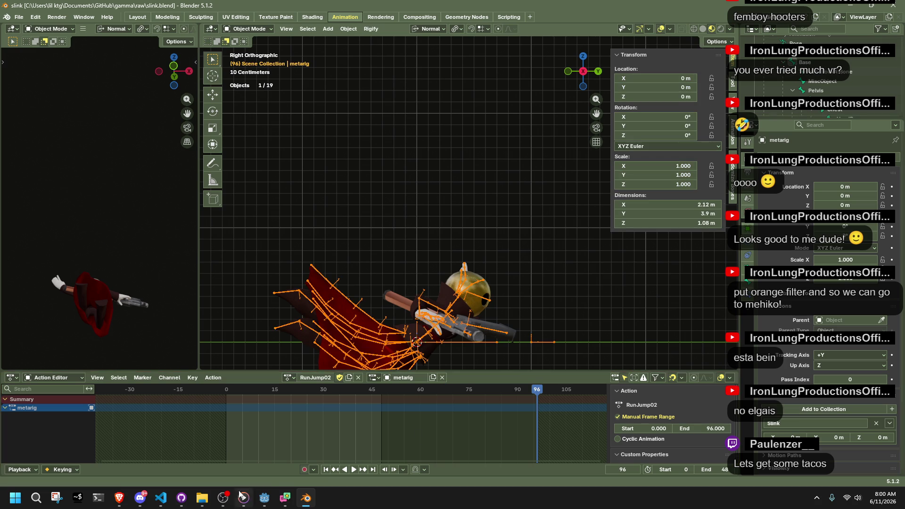
pyautogui.hotkey('ctrl', 's')
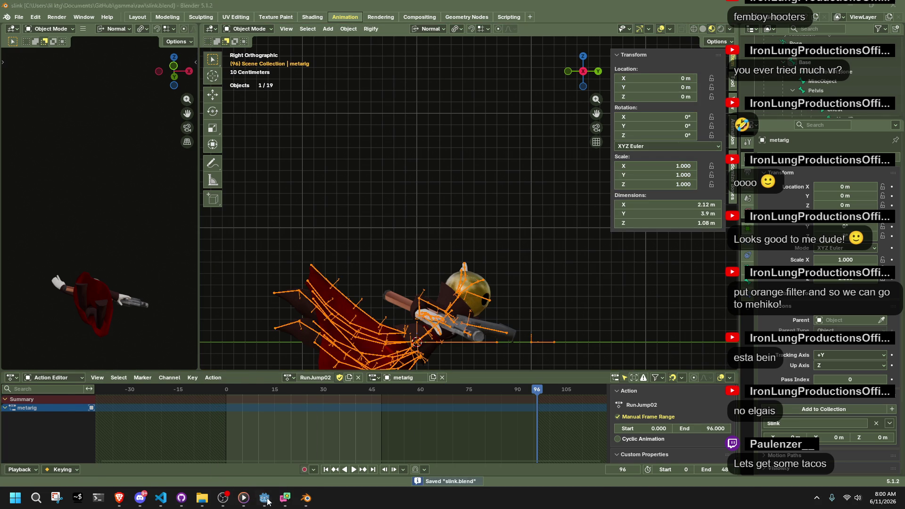
pyautogui.click(268, 500)
pyautogui.click(838, 20)
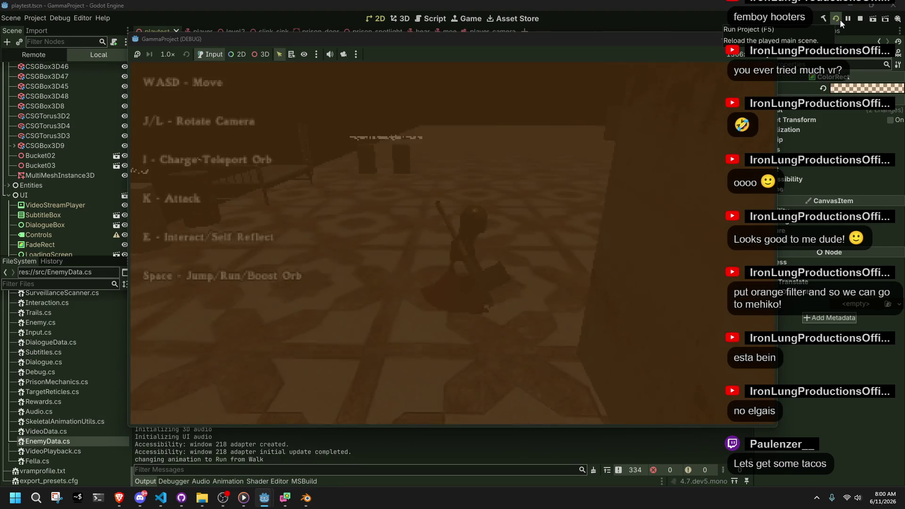
# Step: Run and jump onto a wall to test the RunJump02 wall grab, then stop the game with F8
pyautogui.press('w')
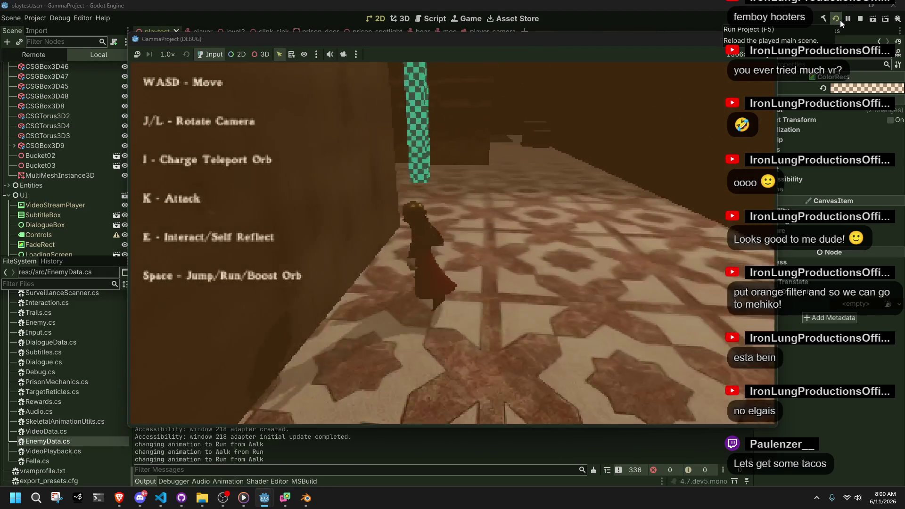
pyautogui.press('d')
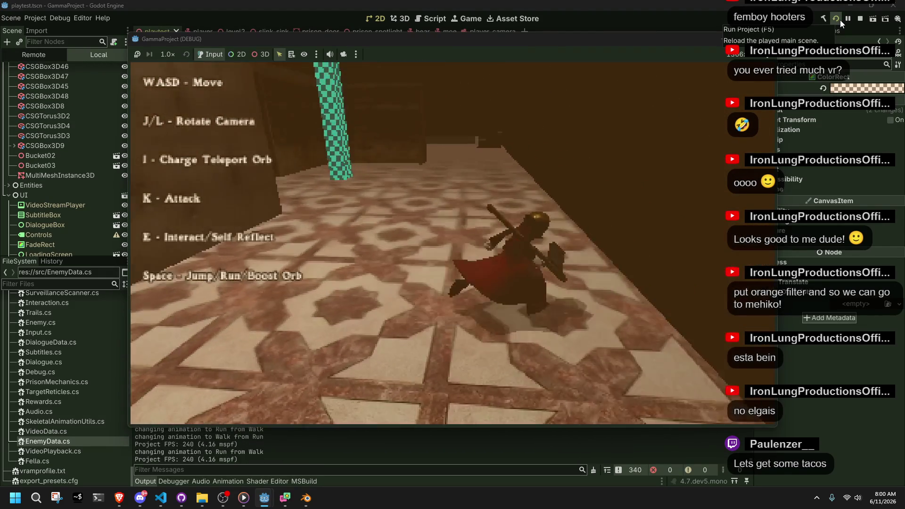
pyautogui.press('space')
pyautogui.press('w')
pyautogui.press('w')
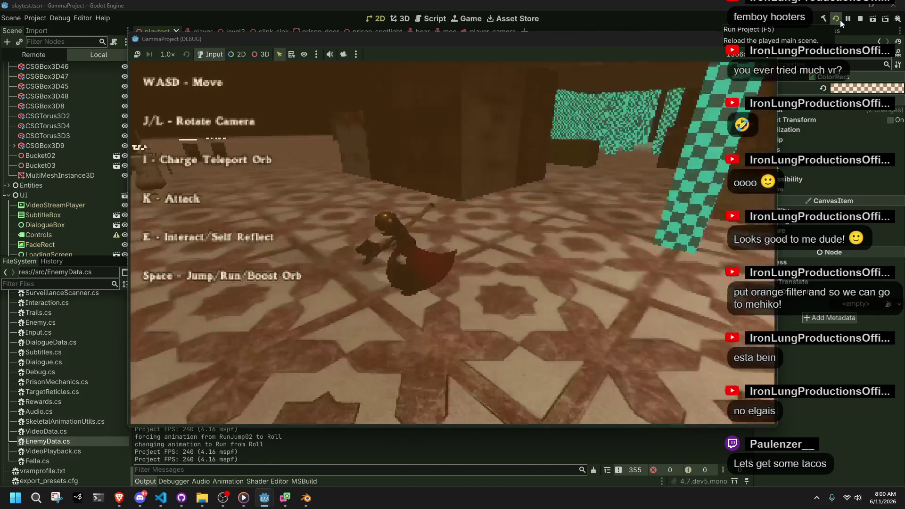
pyautogui.press('space')
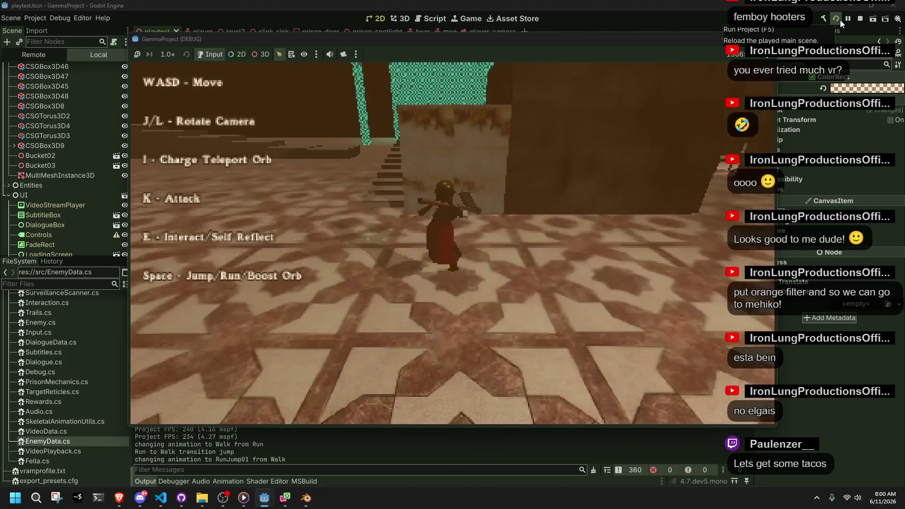
pyautogui.press('space')
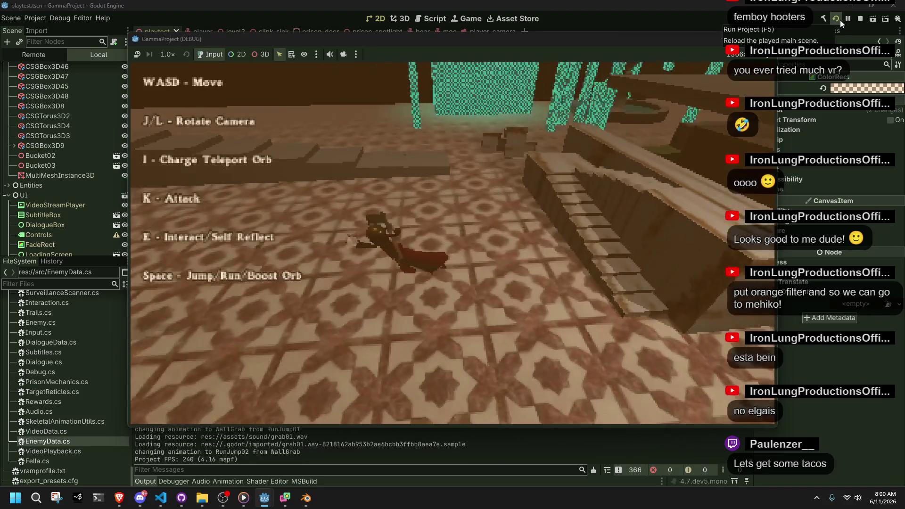
pyautogui.press('F8')
pyautogui.hotkey('alt', 'Tab')
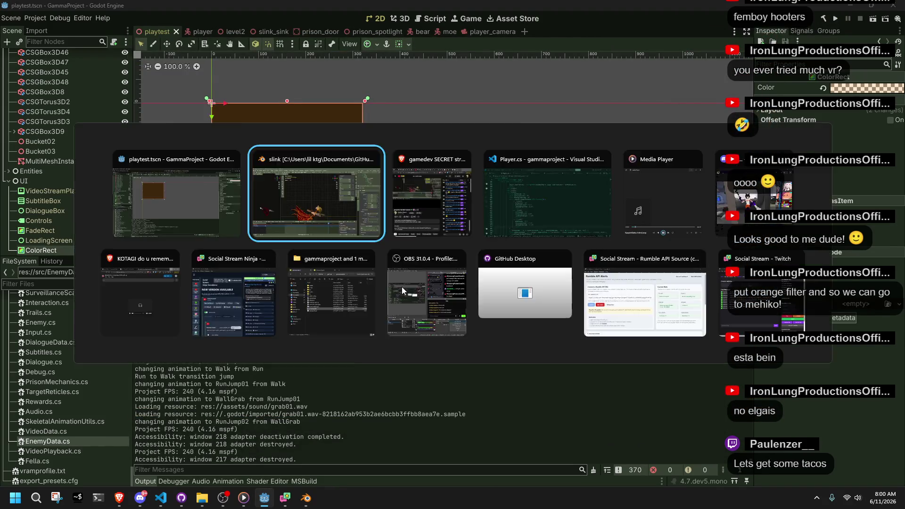
# Step: Select the armature, switch it to Pose Mode, and select all bones
pyautogui.click(427, 341)
pyautogui.click(248, 29)
pyautogui.click(253, 66)
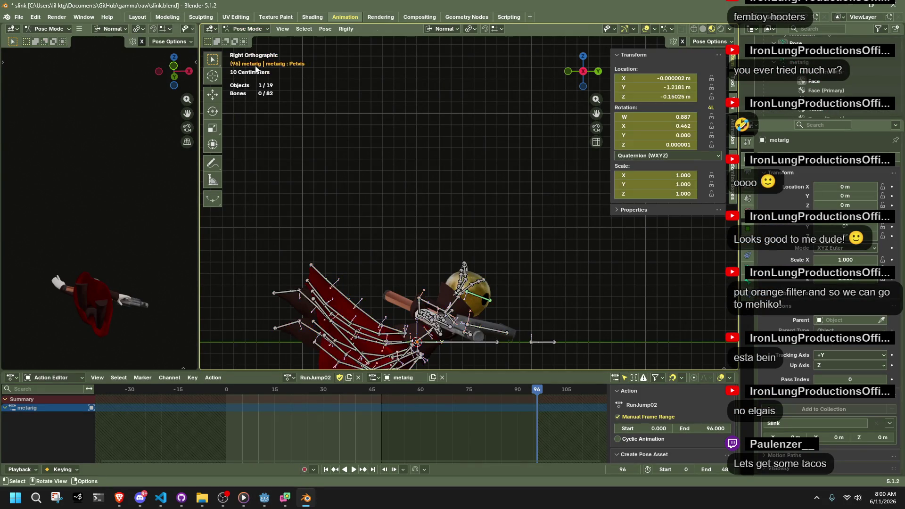
pyautogui.press('a')
# Step: Play RunJump02, then select the Pelvis and scrub through the jump to frame 48
pyautogui.moveTo(244, 397)
pyautogui.mouseDown()
pyautogui.moveTo(232, 394)
pyautogui.moveTo(320, 395)
pyautogui.moveTo(230, 415)
pyautogui.mouseUp()
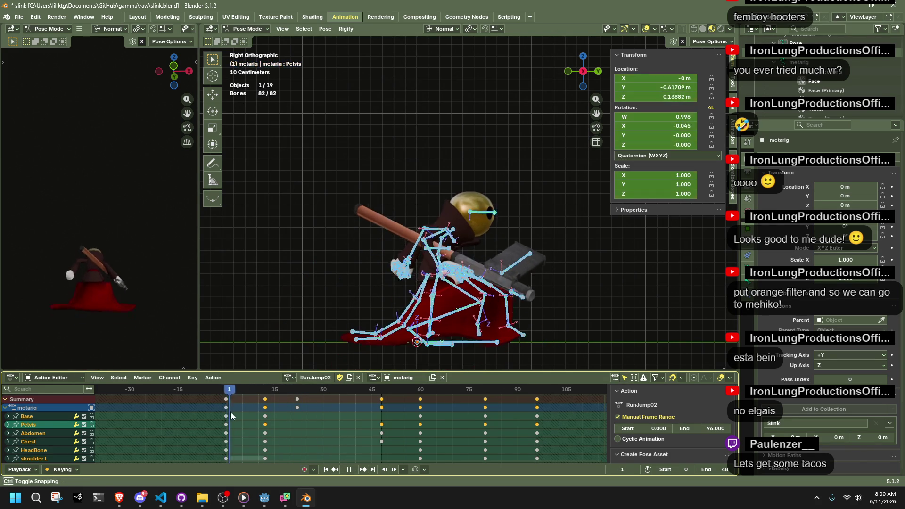
pyautogui.press('space')
pyautogui.click(307, 303)
pyautogui.hotkey('shift', 'Right')
pyautogui.press('space')
pyautogui.click(307, 297)
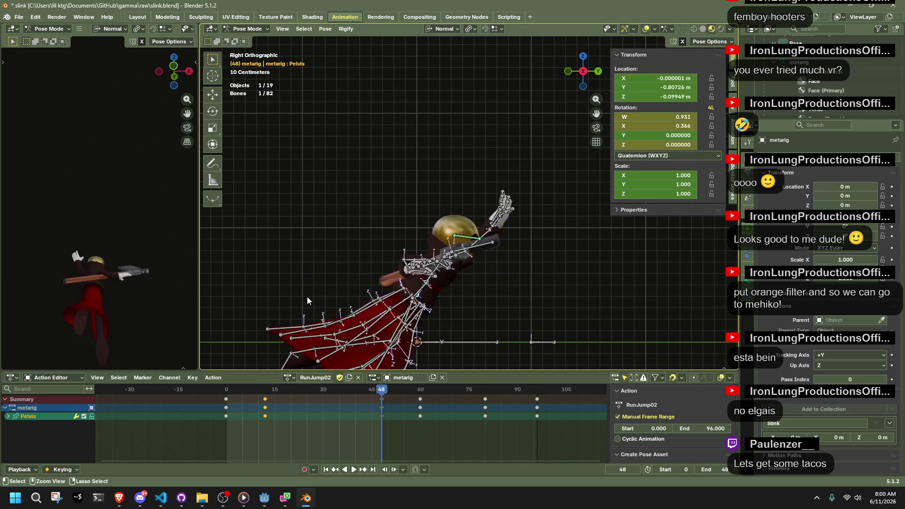
pyautogui.moveTo(227, 391)
pyautogui.mouseDown()
pyautogui.moveTo(264, 402)
pyautogui.moveTo(338, 395)
pyautogui.moveTo(380, 403)
pyautogui.mouseUp()
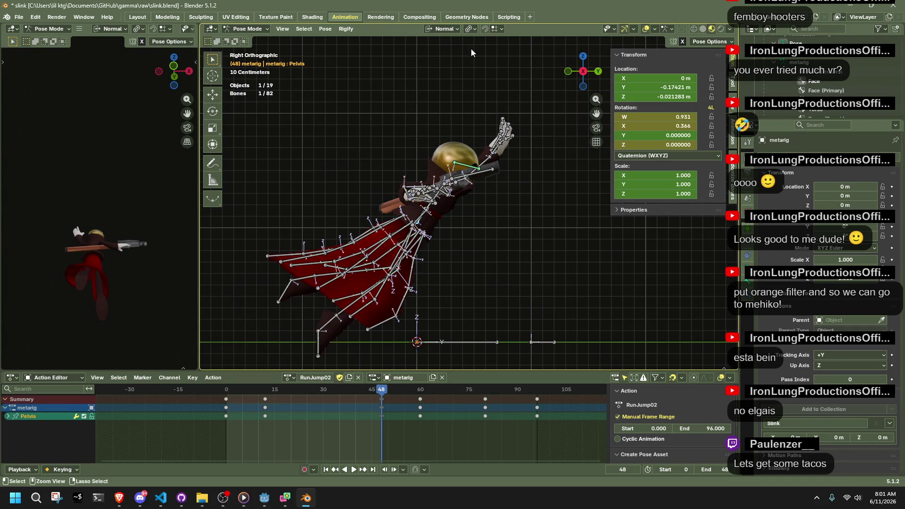
# Step: Switch to Global orientation and move the pelvis vertically along Z
pyautogui.click(443, 29)
pyautogui.click(433, 58)
pyautogui.press('g')
pyautogui.press('z')
pyautogui.click(546, 160)
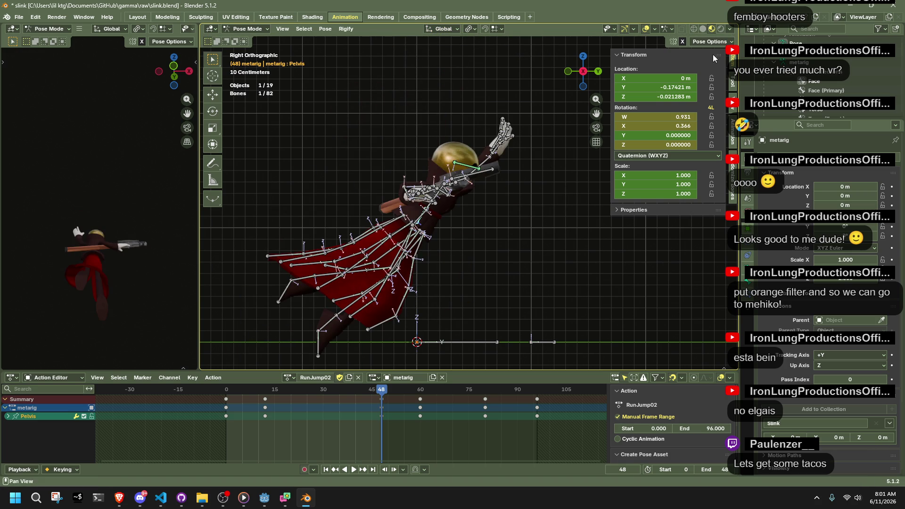
# Step: Try further pelvis moves, cancel them, enable snapping, and scrub the animation
pyautogui.click(709, 41)
pyautogui.press('g')
pyautogui.press('z')
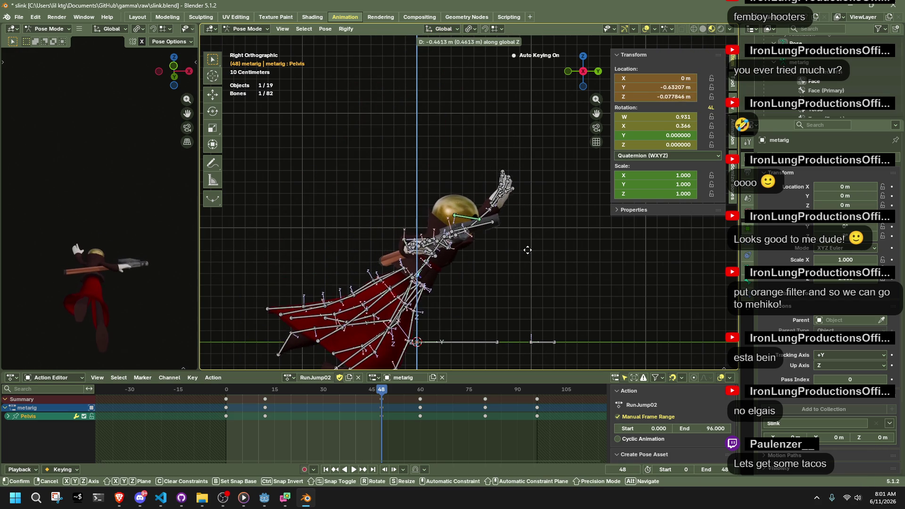
pyautogui.rightClick(528, 250)
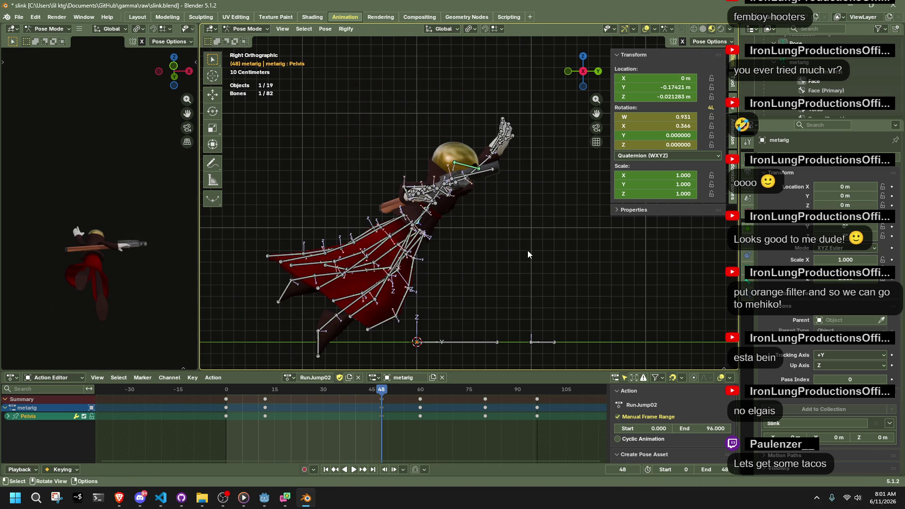
pyautogui.press('g')
pyautogui.rightClick(528, 290)
pyautogui.hotkey('shift', 'Tab')
pyautogui.moveTo(253, 389)
pyautogui.mouseDown()
pyautogui.moveTo(226, 392)
pyautogui.moveTo(382, 402)
pyautogui.mouseUp()
# Step: Try pelvis Z location values 0 and -0.5, then restore it to -0.021283 m
pyautogui.click(656, 97)
pyautogui.write('0')
pyautogui.press('Return')
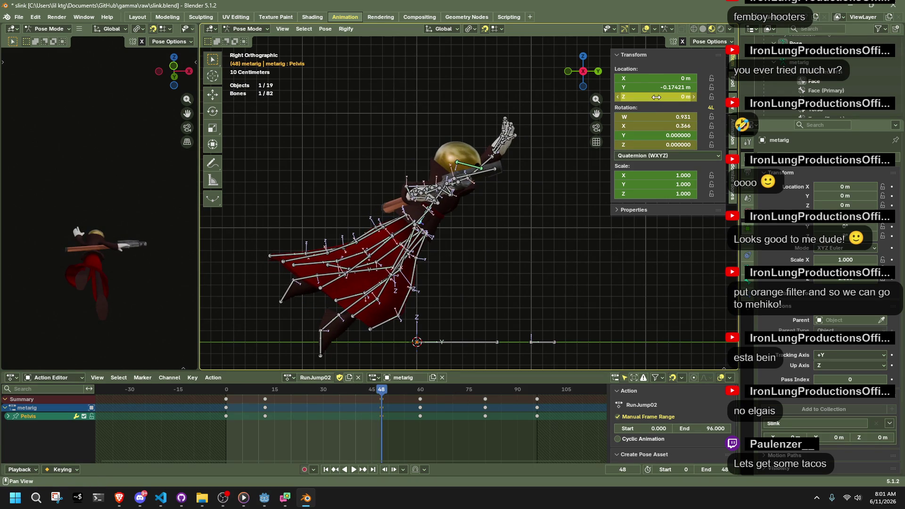
pyautogui.click(656, 97)
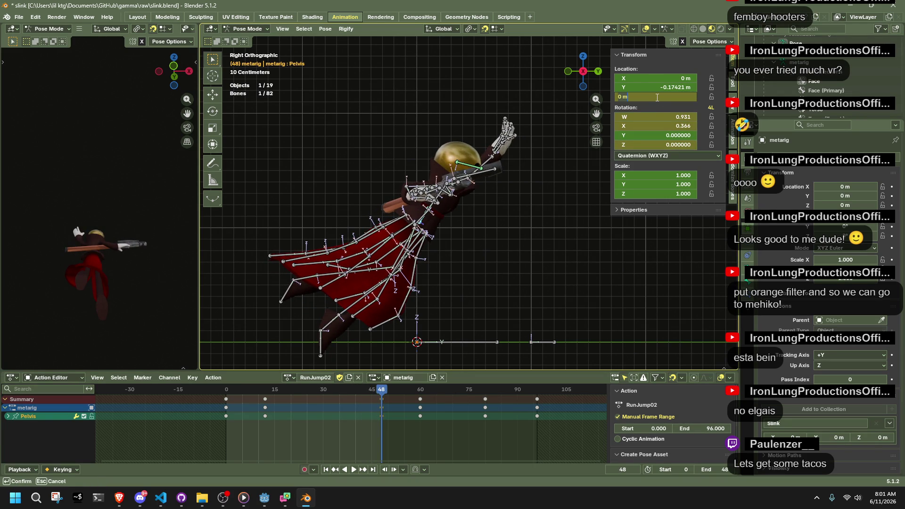
pyautogui.write('-0.')
pyautogui.write('5')
pyautogui.press('Return')
pyautogui.moveTo(656, 97); pyautogui.dragTo(678, 97)
pyautogui.press('Escape')
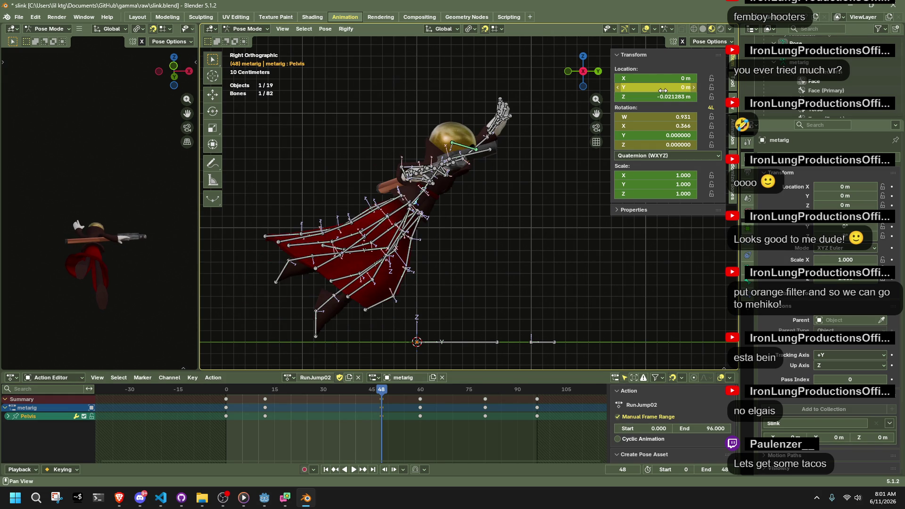
# Step: Try pelvis Y location values of -0.2 m and then -0.8 m
pyautogui.click(663, 90)
pyautogui.press('Escape')
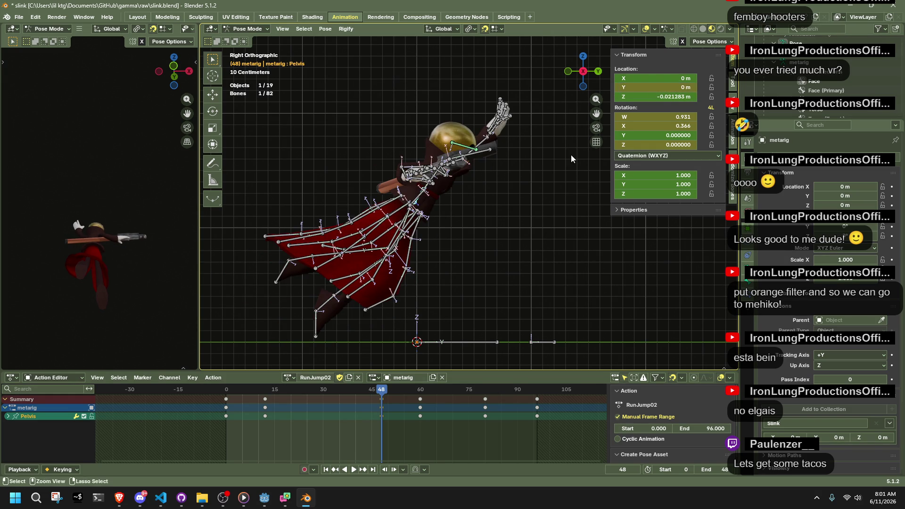
pyautogui.hotkey('ctrl', 'z')
pyautogui.click(685, 87)
pyautogui.press('Home')
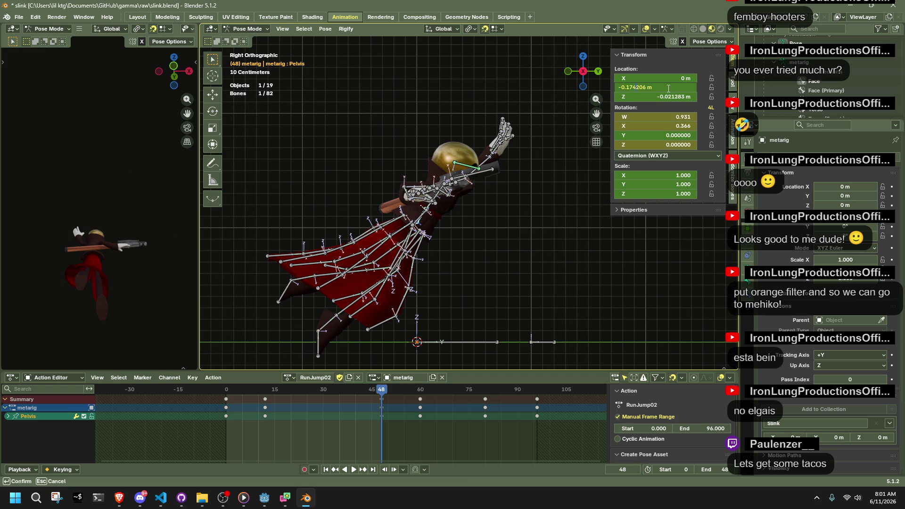
pyautogui.press('BackSpace')
pyautogui.press('BackSpace')
pyautogui.press('BackSpace')
pyautogui.write('2')
pyautogui.press('Return')
pyautogui.click(667, 88)
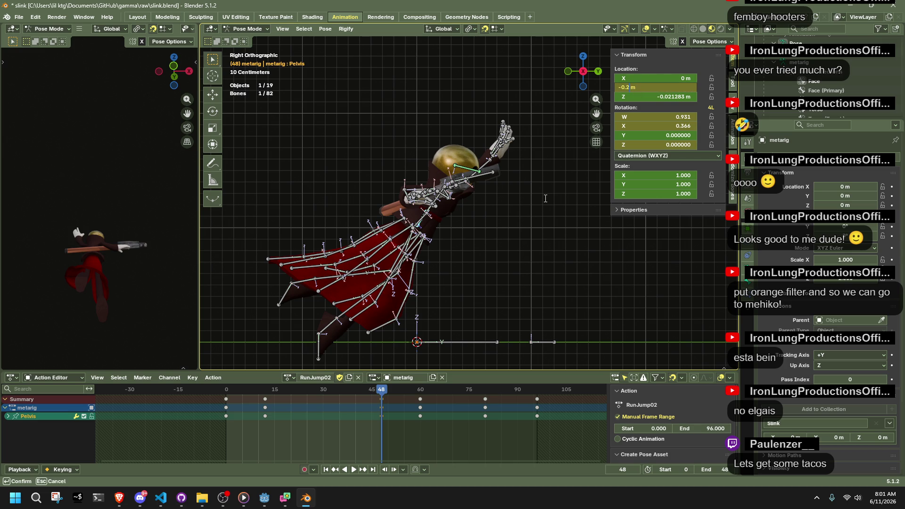
pyautogui.write('8')
pyautogui.press('Return')
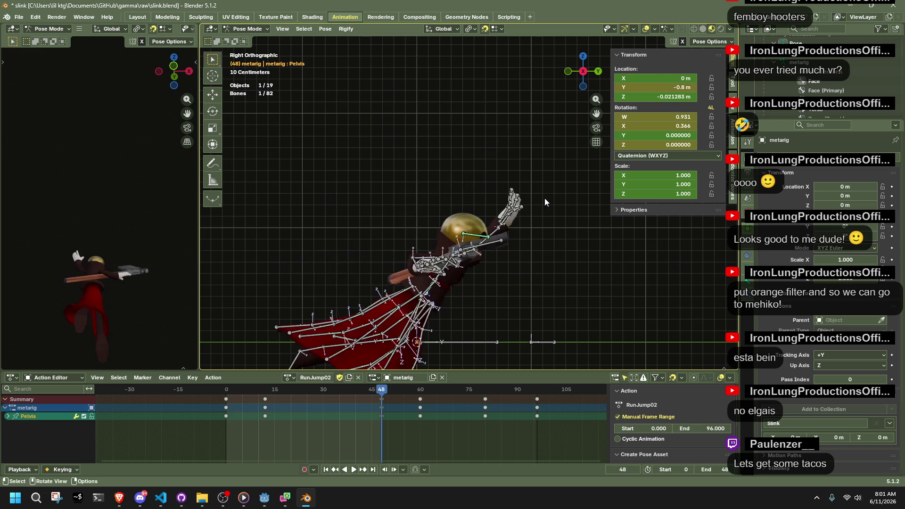
# Step: Set the pelvis Y location to -0.6 m and play RunJump02 to check it
pyautogui.click(632, 87)
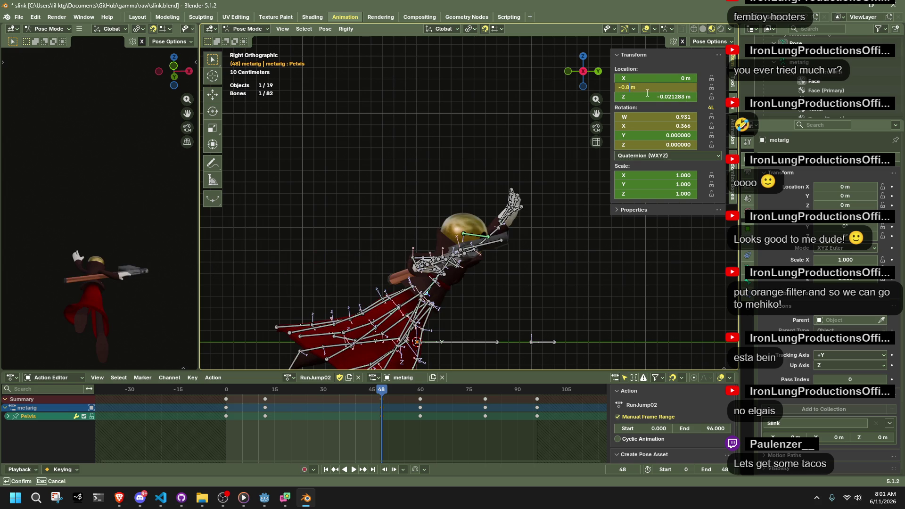
pyautogui.press('BackSpace')
pyautogui.write('6')
pyautogui.press('Return')
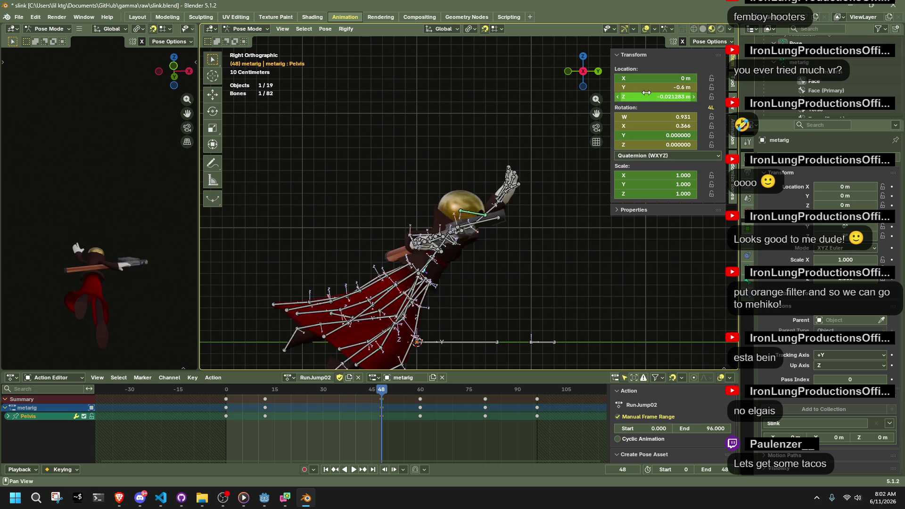
pyautogui.press('space')
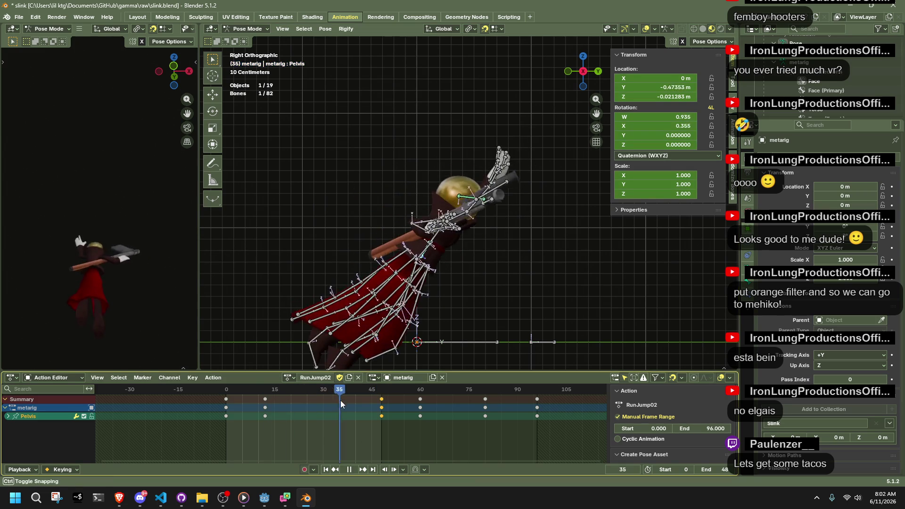
# Step: Select the keys at frames 60 and 75 and replay the animation to inspect the pose
pyautogui.moveTo(381, 412)
pyautogui.mouseDown()
pyautogui.moveTo(420, 423)
pyautogui.moveTo(386, 428)
pyautogui.moveTo(489, 446)
pyautogui.moveTo(398, 456)
pyautogui.mouseUp()
pyautogui.moveTo(510, 442); pyautogui.dragTo(412, 396)
pyautogui.press('space')
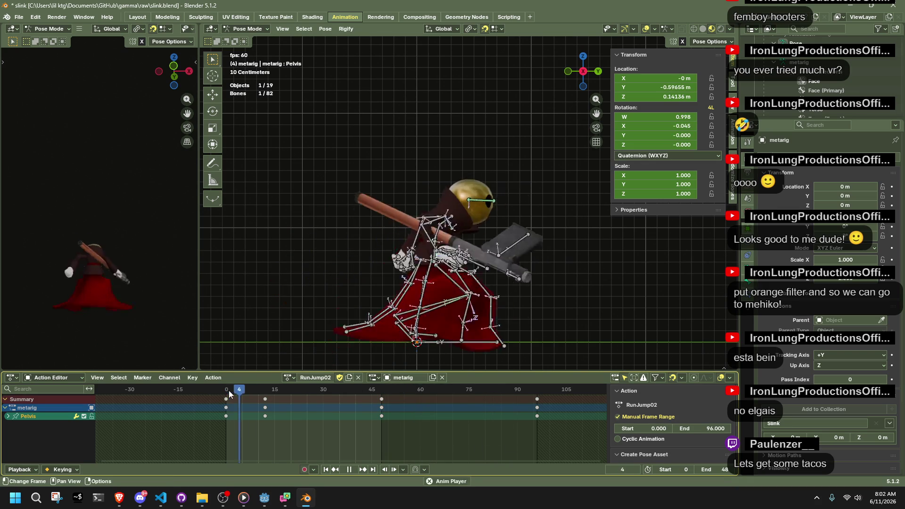
pyautogui.press('space')
pyautogui.moveTo(223, 386)
pyautogui.mouseDown()
pyautogui.moveTo(522, 431)
pyautogui.moveTo(386, 465)
pyautogui.moveTo(537, 451)
pyautogui.moveTo(538, 394)
pyautogui.mouseUp()
# Step: Snap the Pelvis to the cursor at frame 96 keeping offset, key it, save, and replay
pyautogui.hotkey('shift', 's')
pyautogui.press('7')
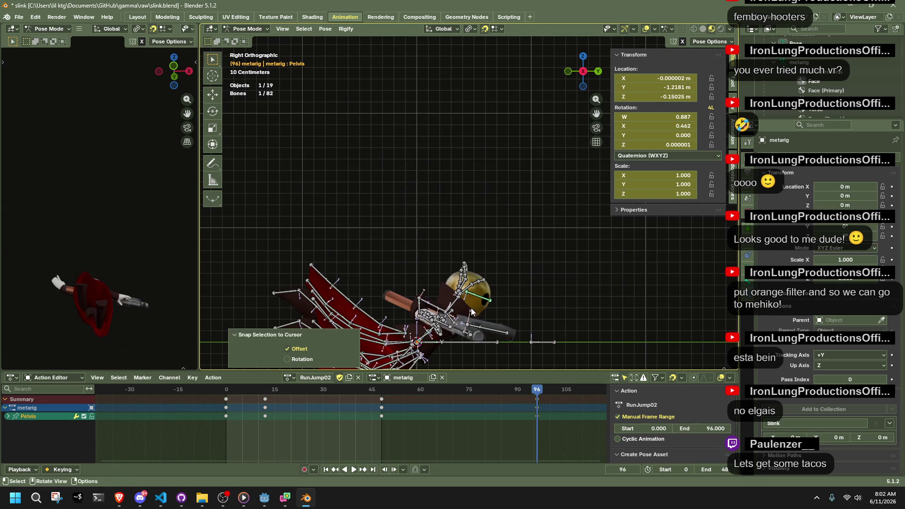
pyautogui.hotkey('ctrl', 's')
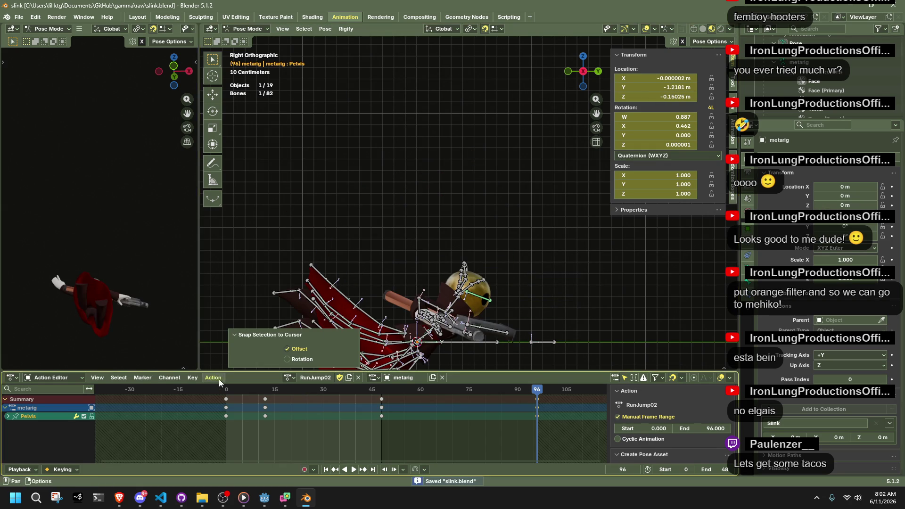
pyautogui.press('i')
pyautogui.press('space')
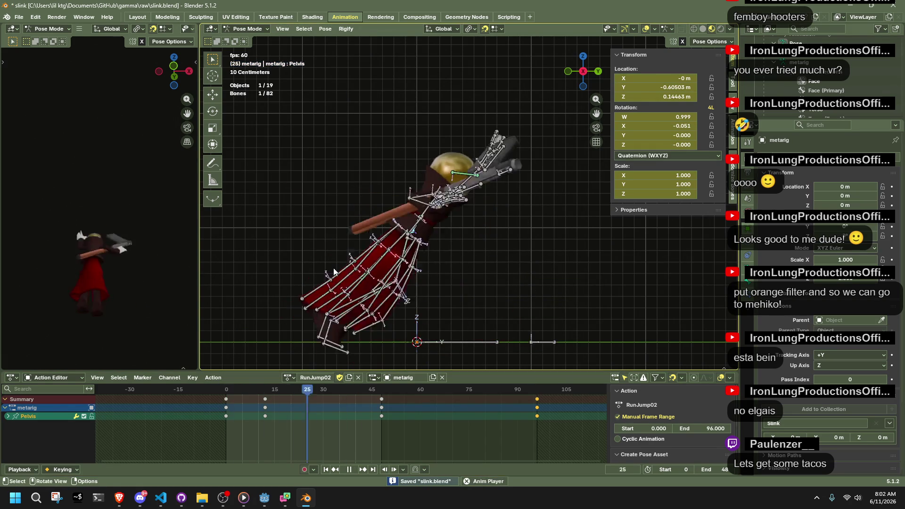
pyautogui.press('space')
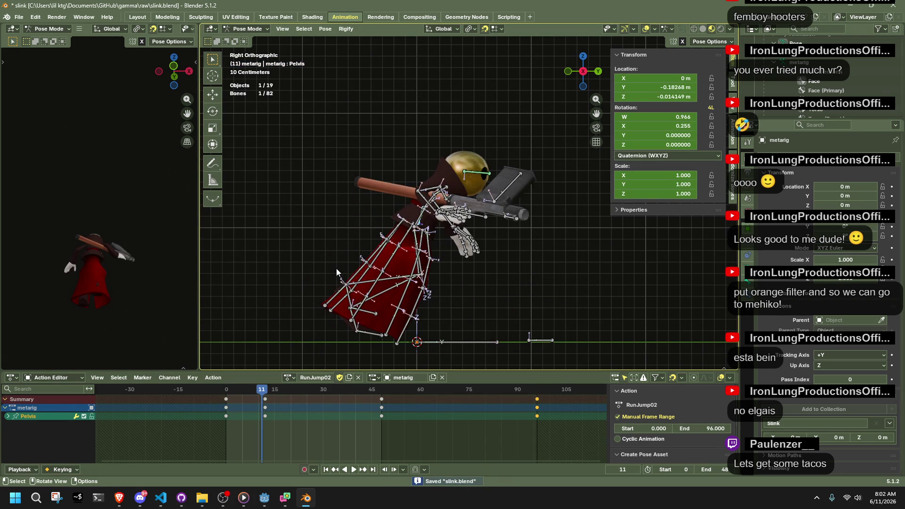
pyautogui.press('space')
pyautogui.press('space')
# Step: Save slink.blend and open the glTF export settings via F3 search
pyautogui.hotkey('ctrl', 's')
pyautogui.press('F3')
pyautogui.press('Return')
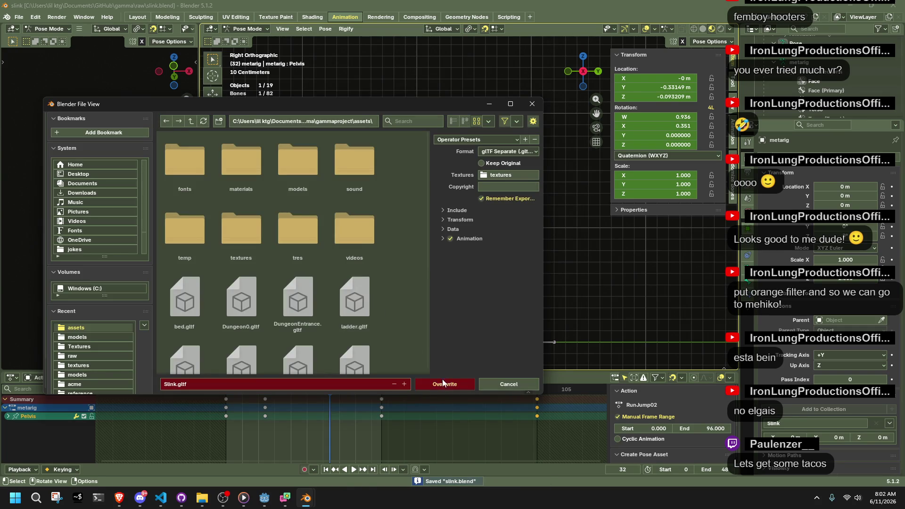
# Step: Overwrite Slink.gltf, return the rig to Object Mode, deselect it, save slink.blend, and switch to Godot
pyautogui.click(443, 383)
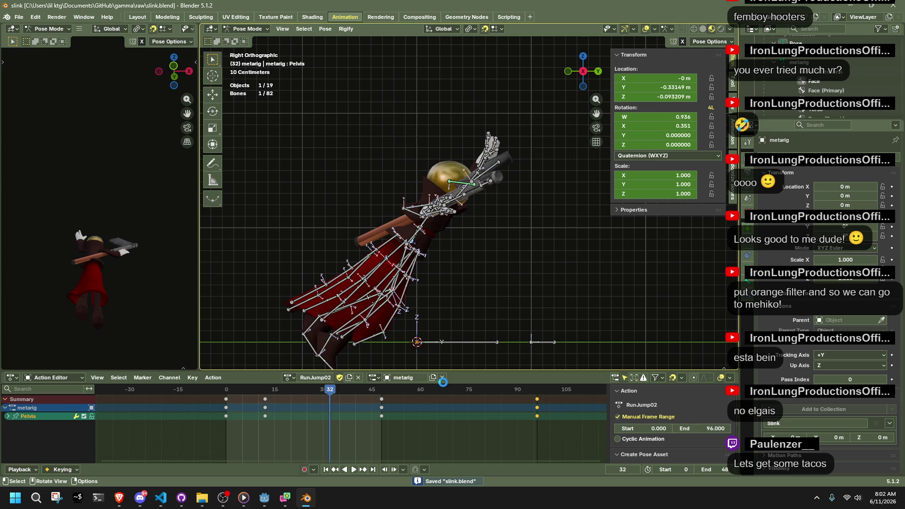
pyautogui.hotkey('ctrl', 'Tab')
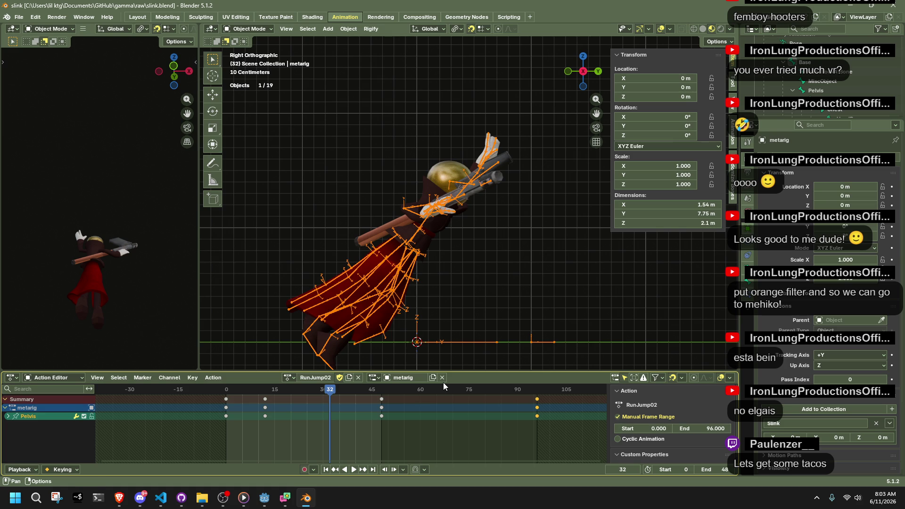
pyautogui.click(511, 310)
pyautogui.hotkey('ctrl', 's')
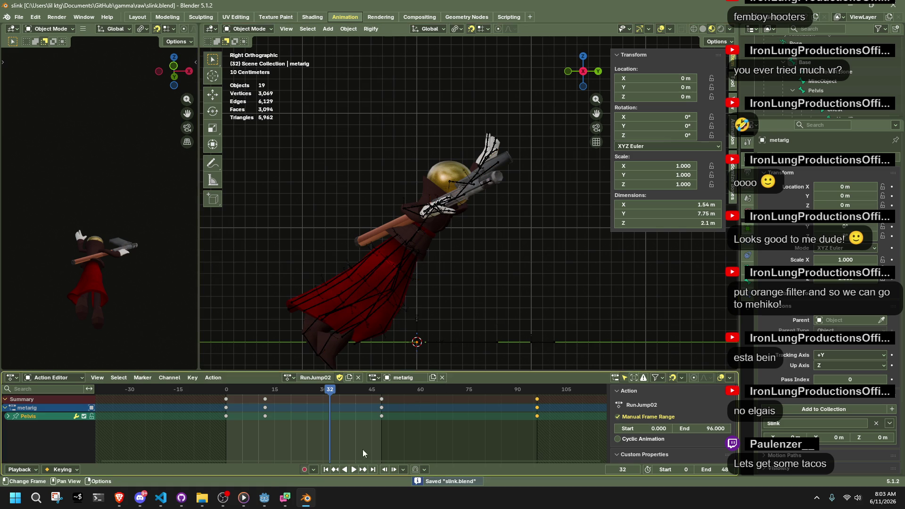
pyautogui.click(262, 497)
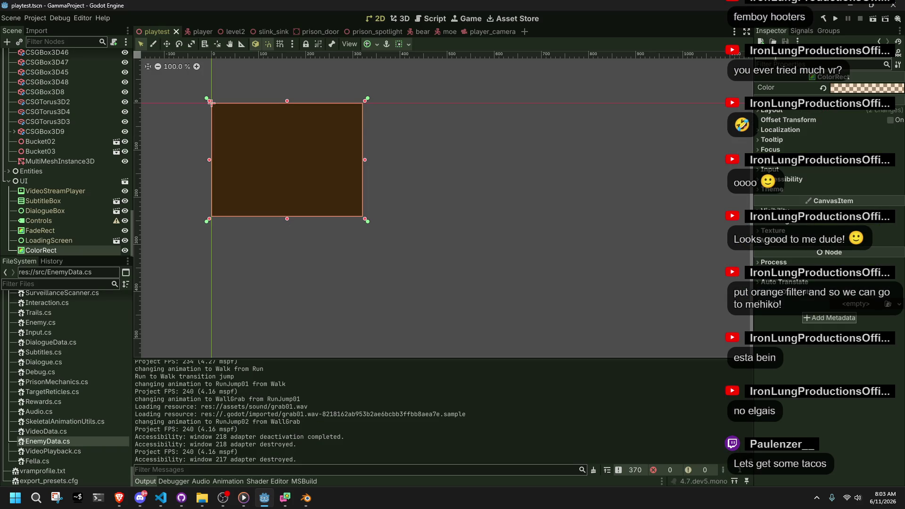
# Step: Launch the game, then run, jump, roll and climb onto a box
pyautogui.click(835, 21)
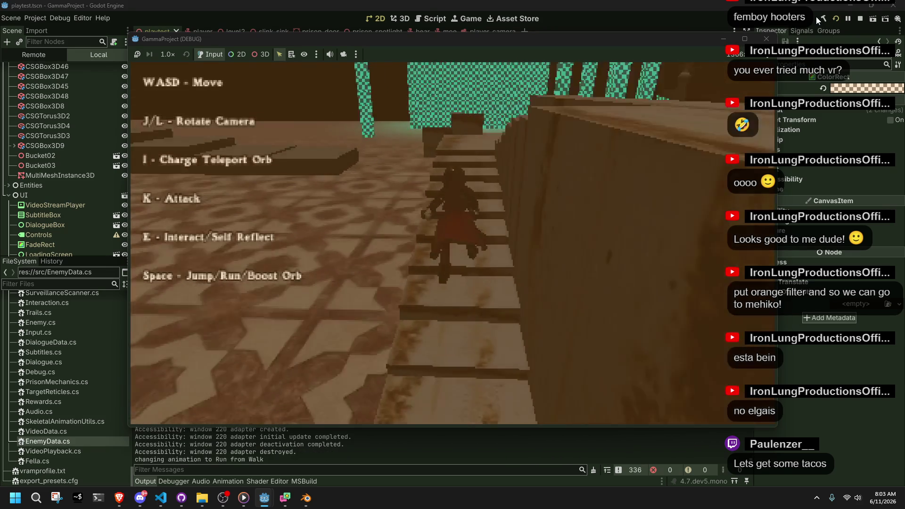
pyautogui.press('space')
pyautogui.press('w')
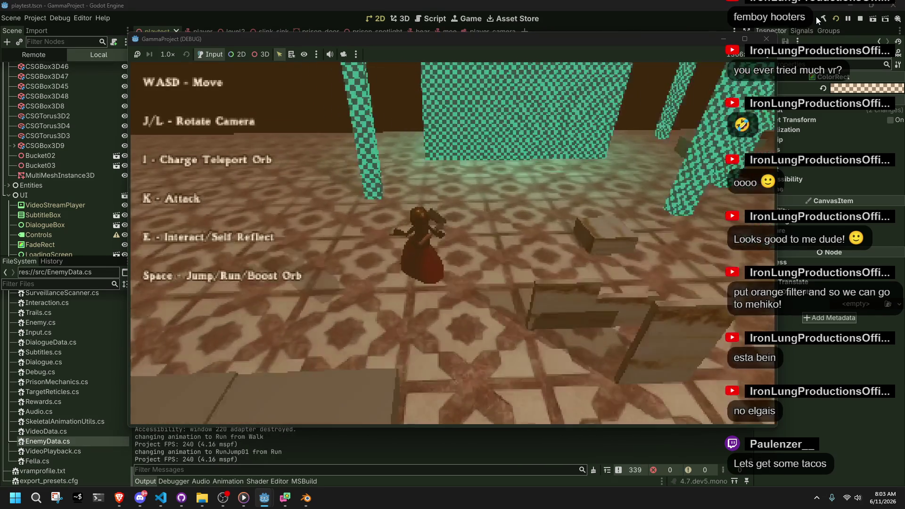
pyautogui.press('l')
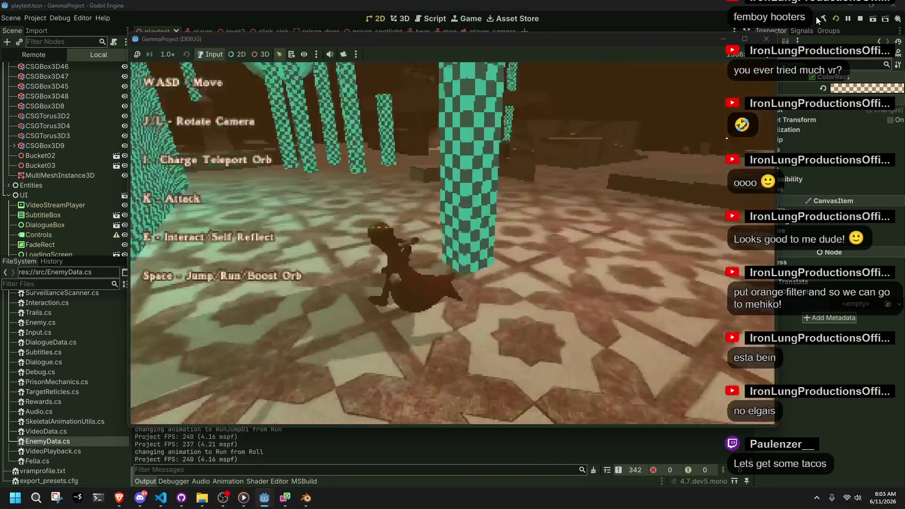
pyautogui.press('w')
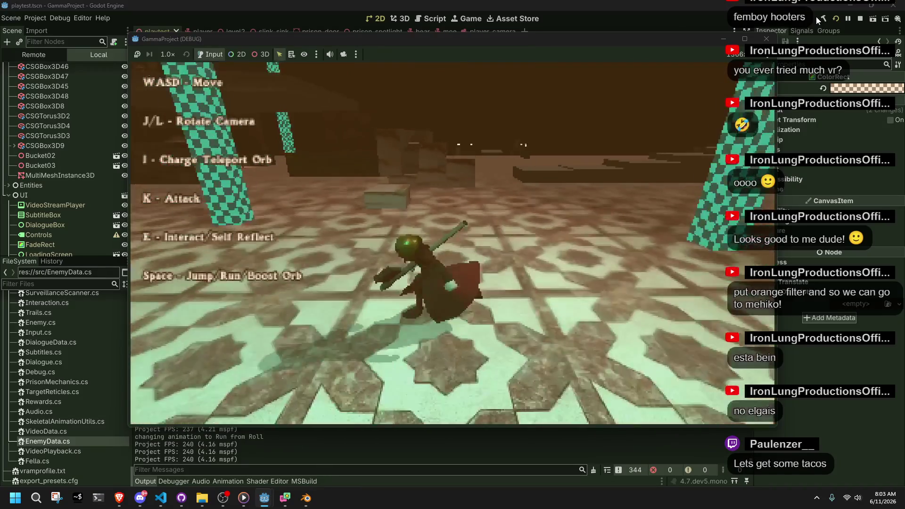
pyautogui.press('w')
pyautogui.press('space')
pyautogui.press('w')
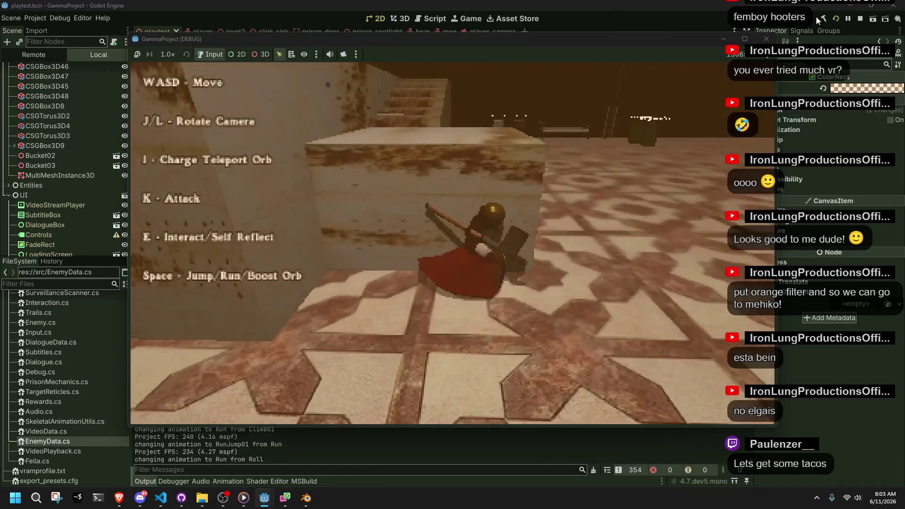
# Step: Climb the stepped boxes, cross the beam, and test the RunJump02 wall grab jump
pyautogui.press('w')
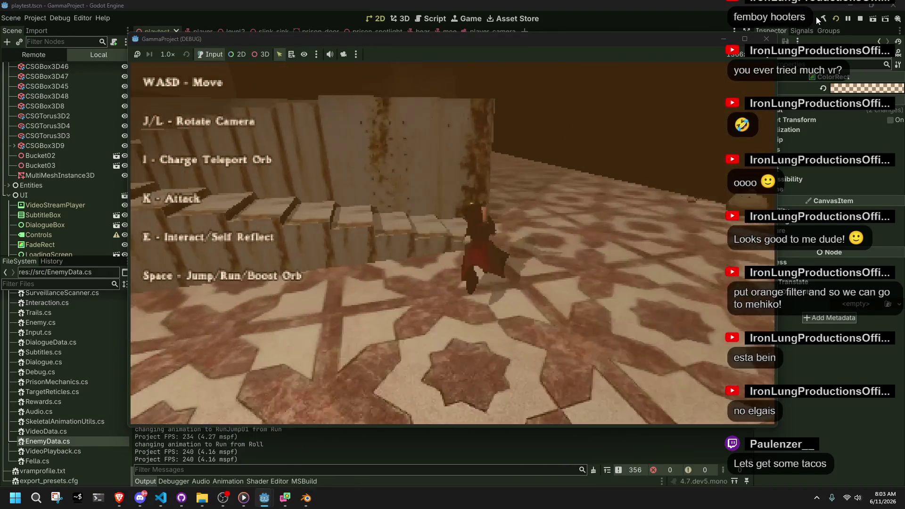
pyautogui.press('w')
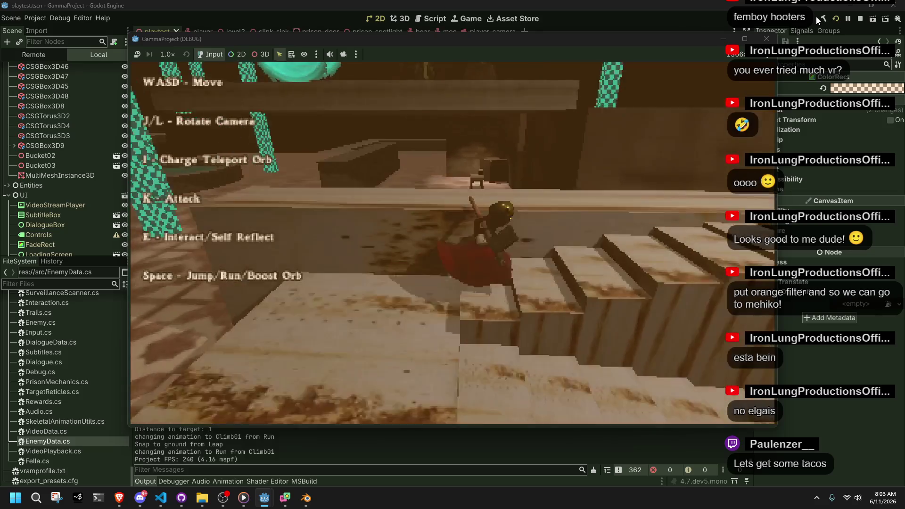
pyautogui.press('w')
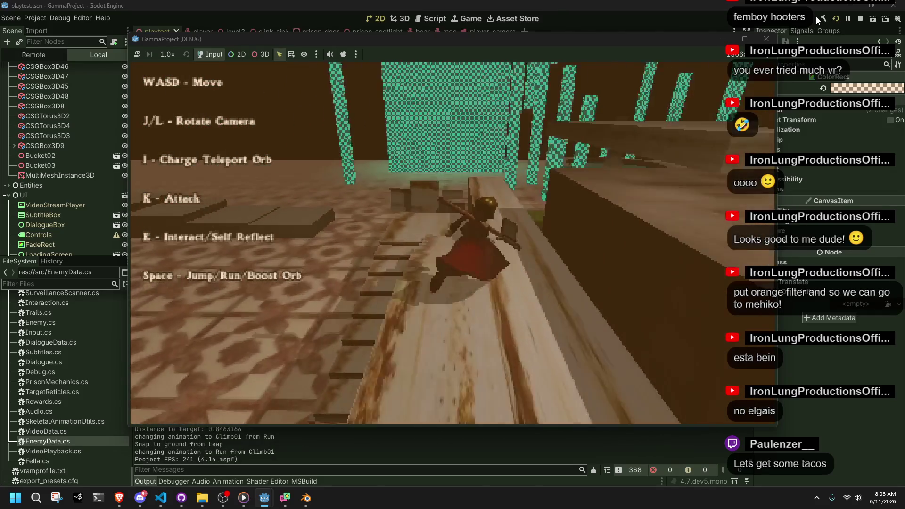
pyautogui.press('space')
pyautogui.press('w')
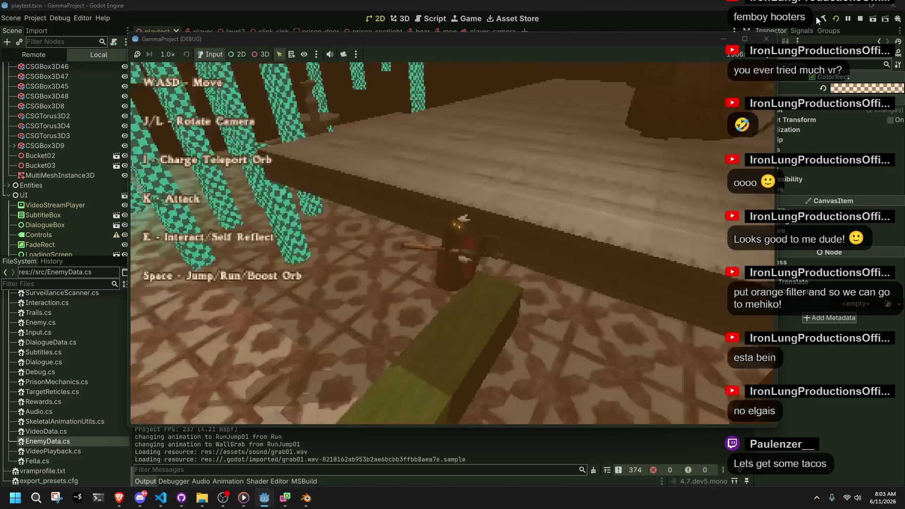
pyautogui.press('space')
pyautogui.press('w')
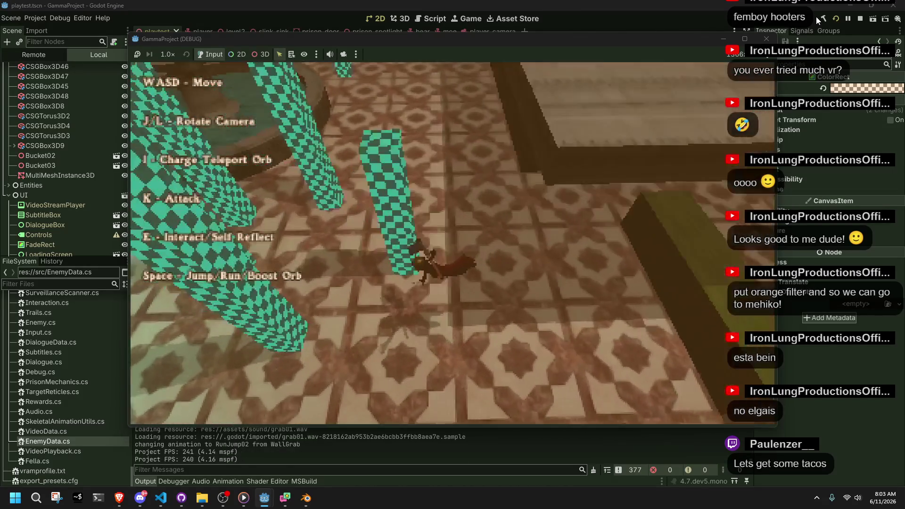
# Step: Run past the fountain, jump onto a box, and walk off onto a wooden plank
pyautogui.press('s')
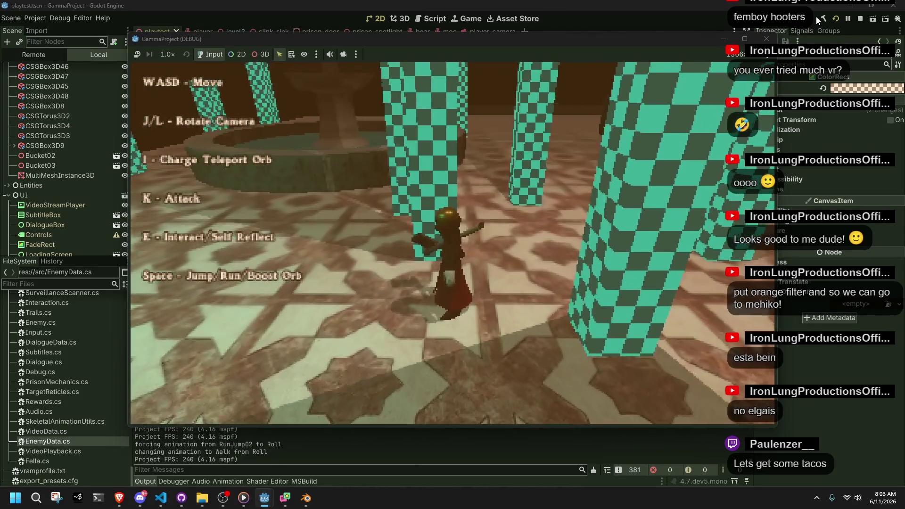
pyautogui.press('w')
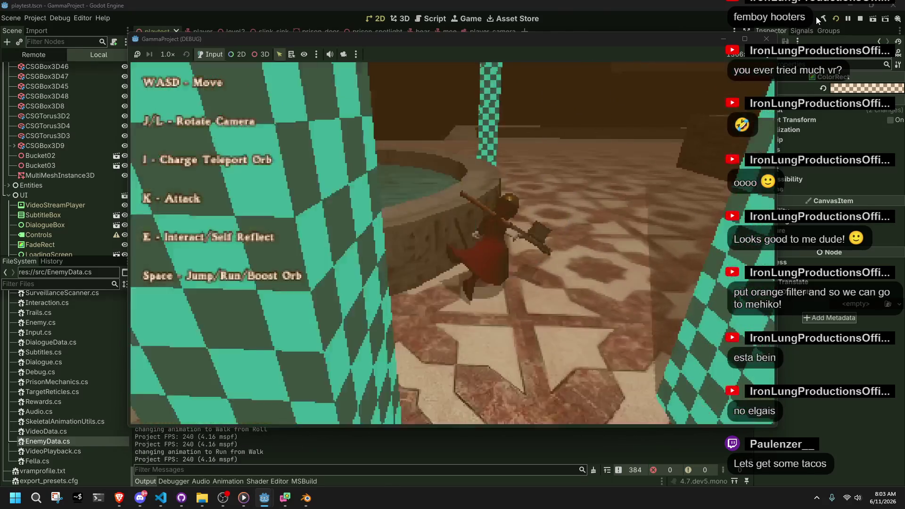
pyautogui.press('d')
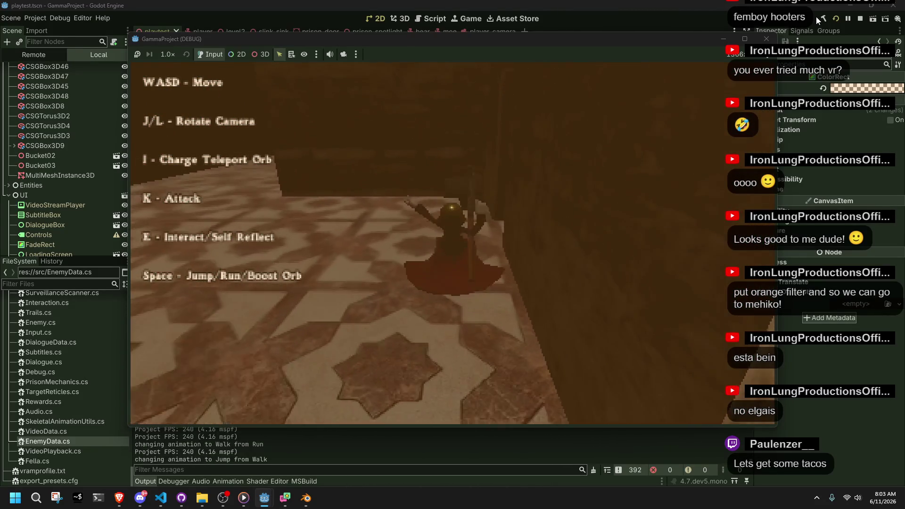
pyautogui.press('space')
pyautogui.press('w')
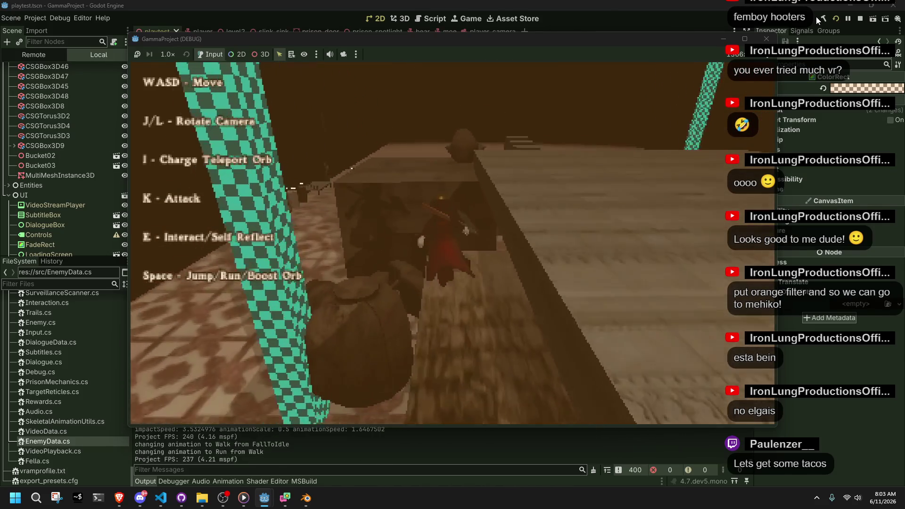
pyautogui.press('space')
pyautogui.press('w')
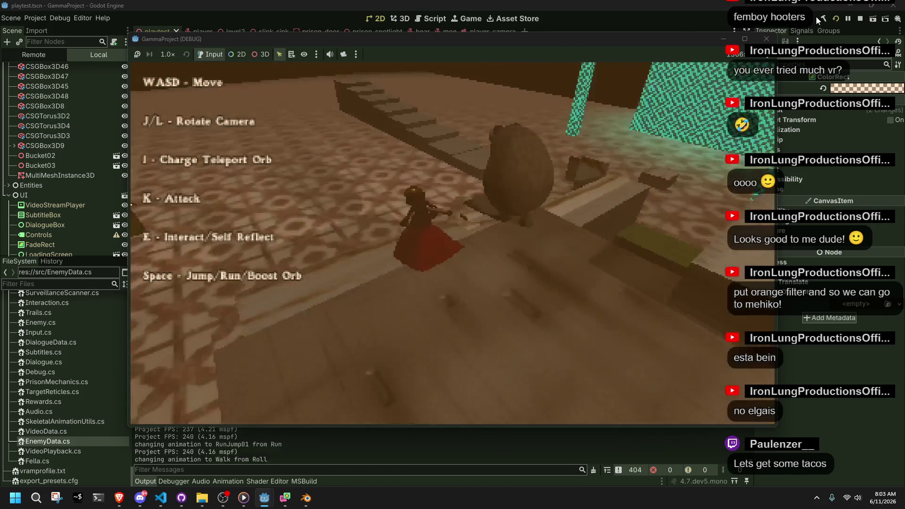
pyautogui.press('w')
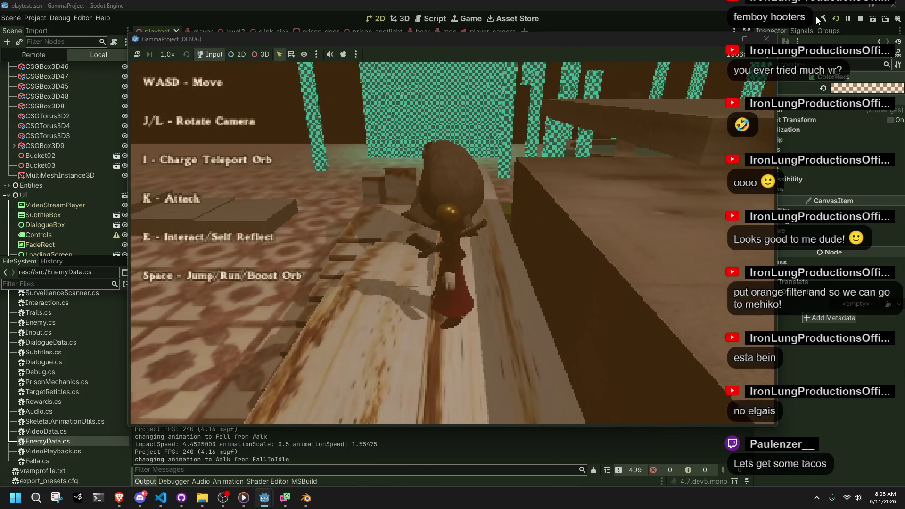
pyautogui.press('w')
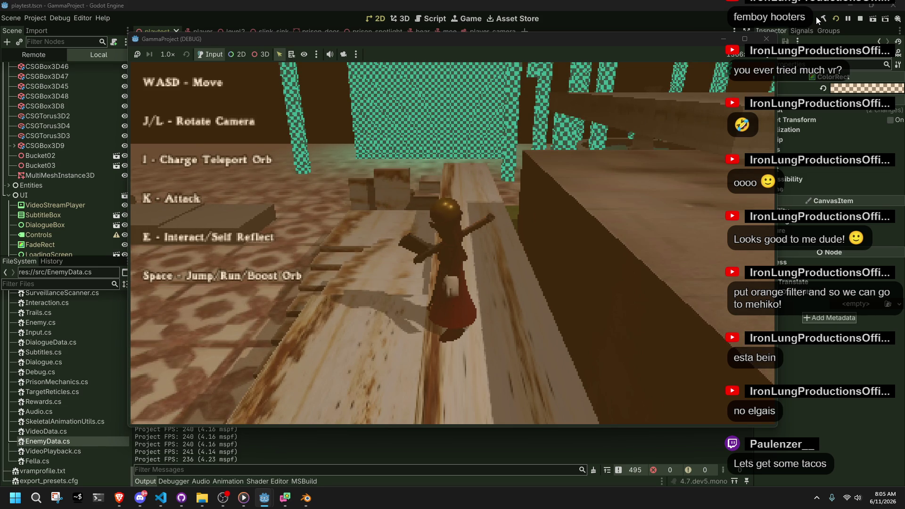
pyautogui.press('space')
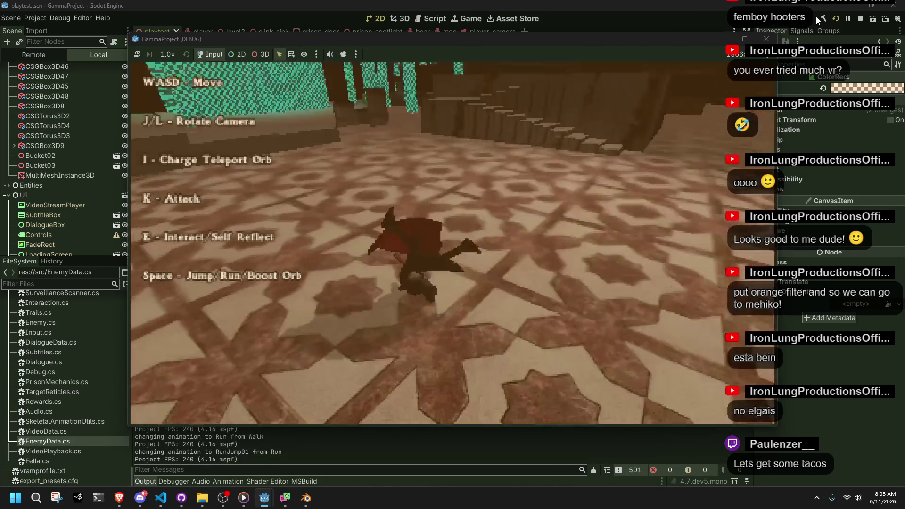
# Step: Run off the ledge, climb the ledge beside the stairs, and jump toward the fountain
pyautogui.press('space')
pyautogui.press('w')
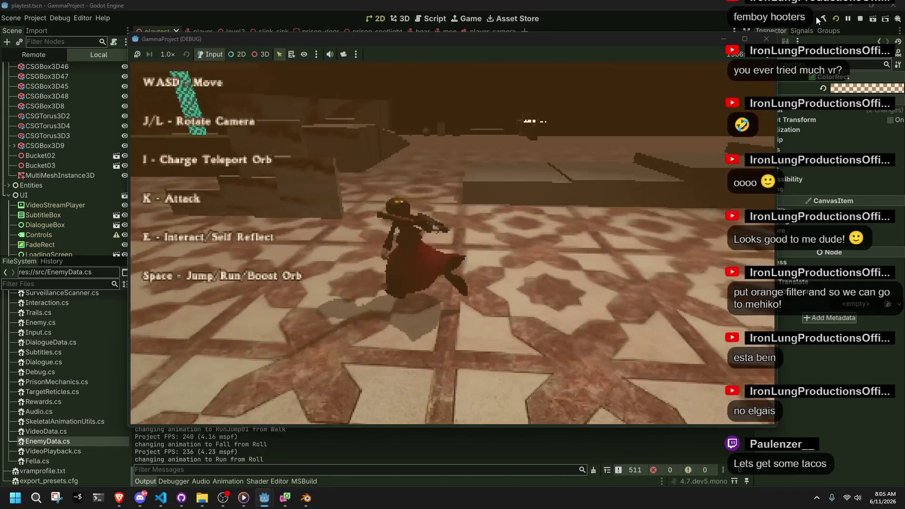
pyautogui.press('space')
pyautogui.press('w')
pyautogui.press('w')
pyautogui.press('w')
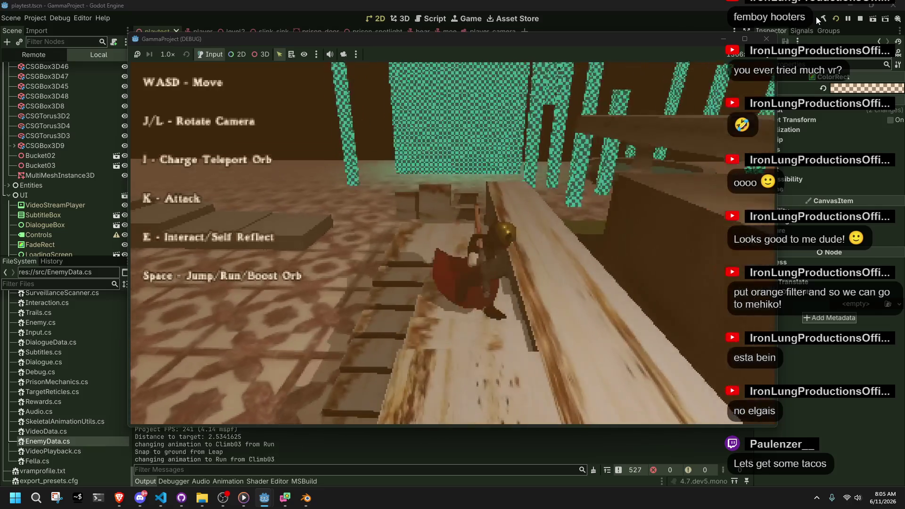
pyautogui.press('w')
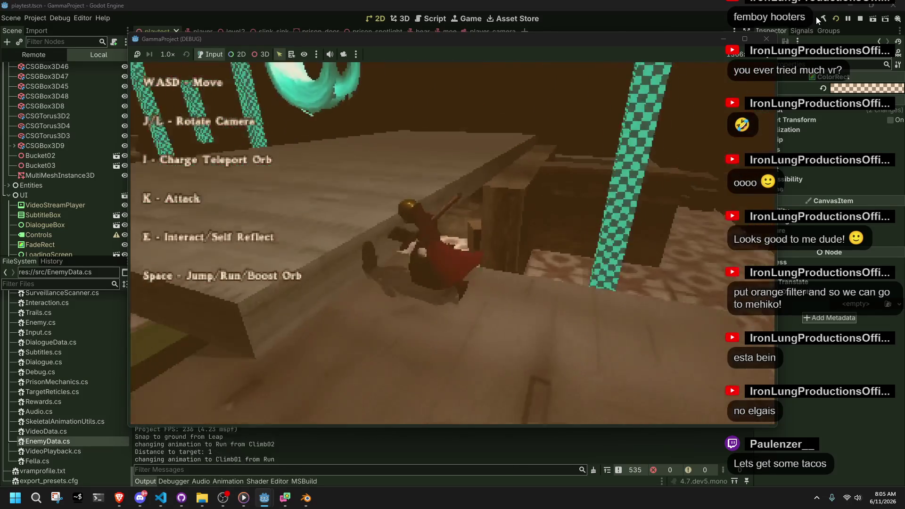
pyautogui.press('w')
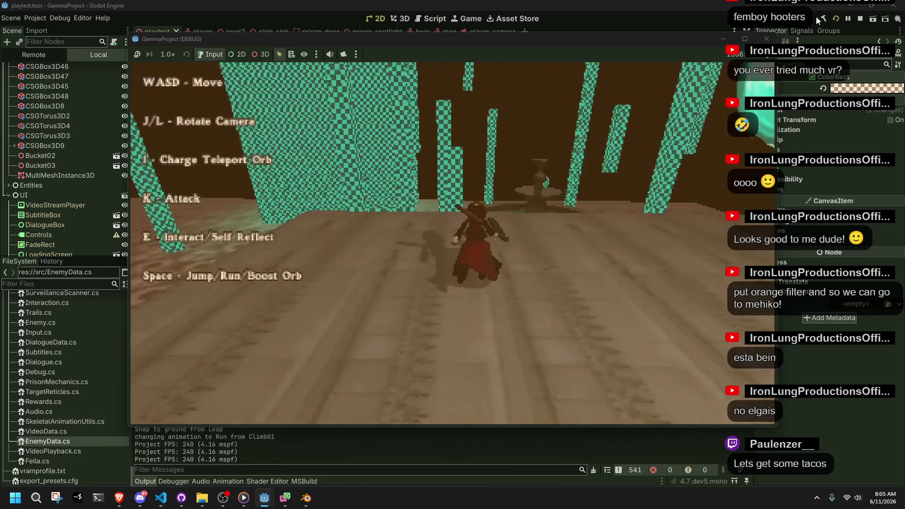
pyautogui.press('space')
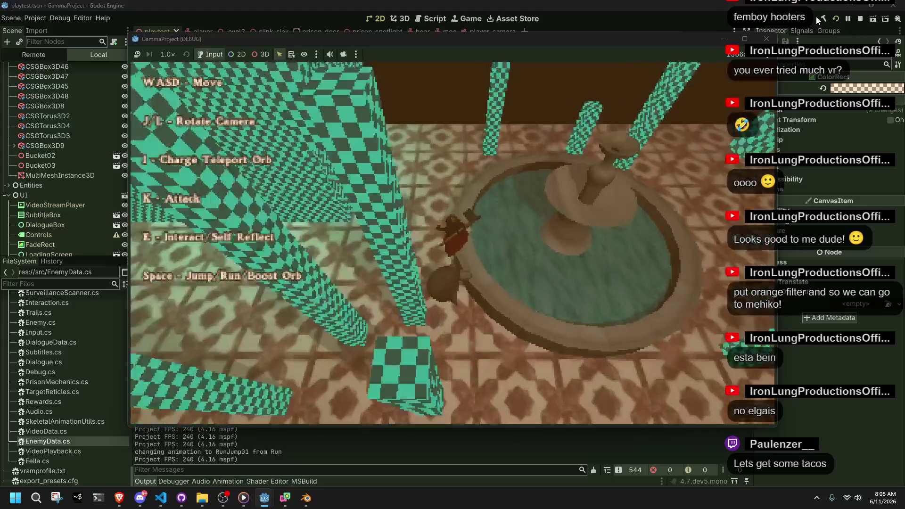
pyautogui.press('w')
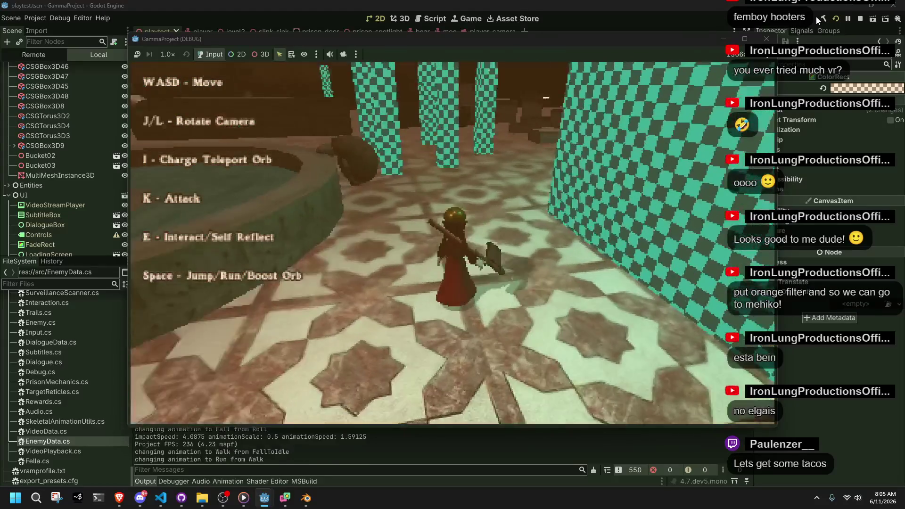
# Step: Turn toward the checkered columns, climb the stone ledge and block, then drop onto the floor
pyautogui.press('j')
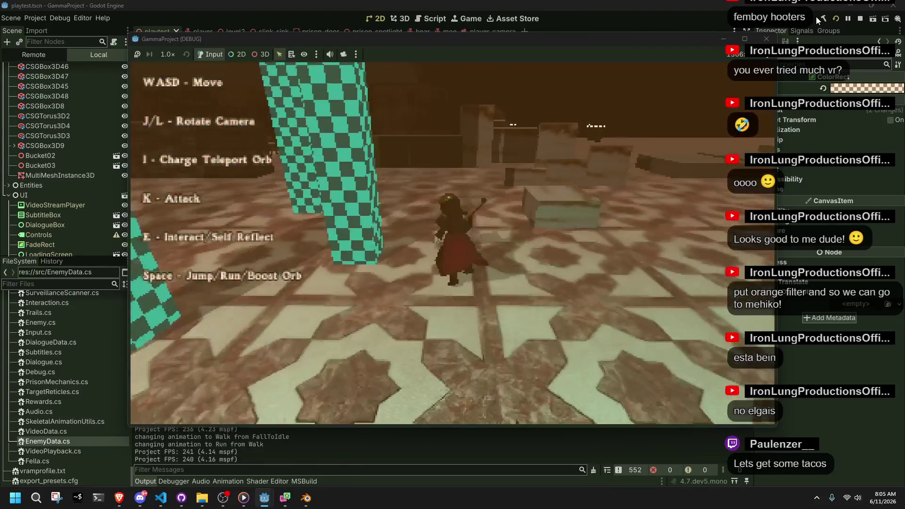
pyautogui.press('space')
pyautogui.press('w')
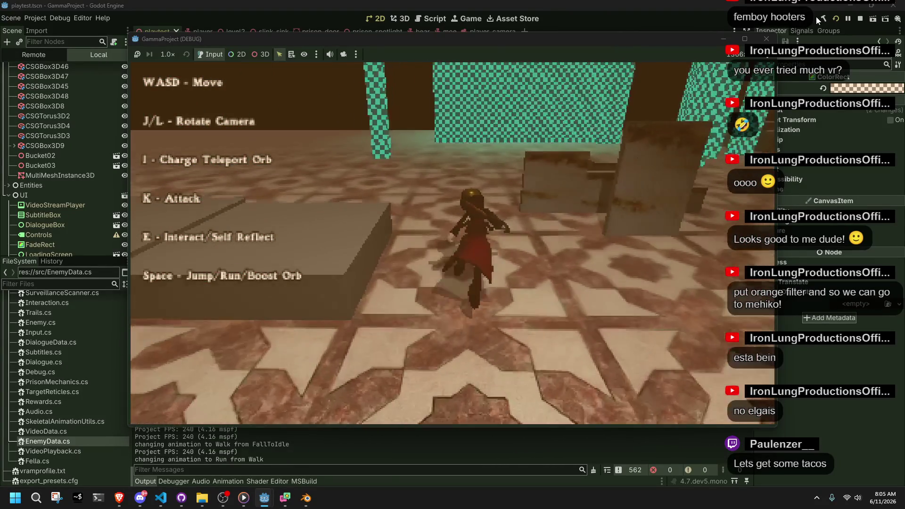
pyautogui.press('j')
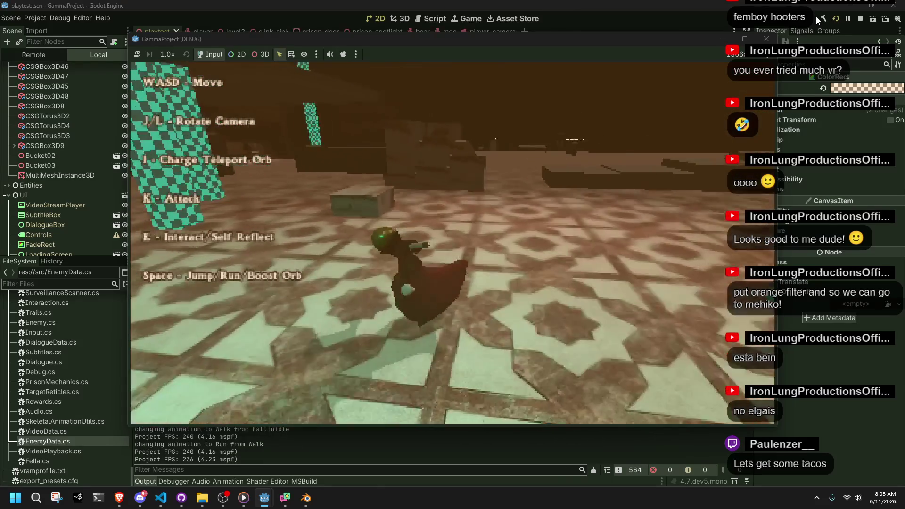
pyautogui.press('l')
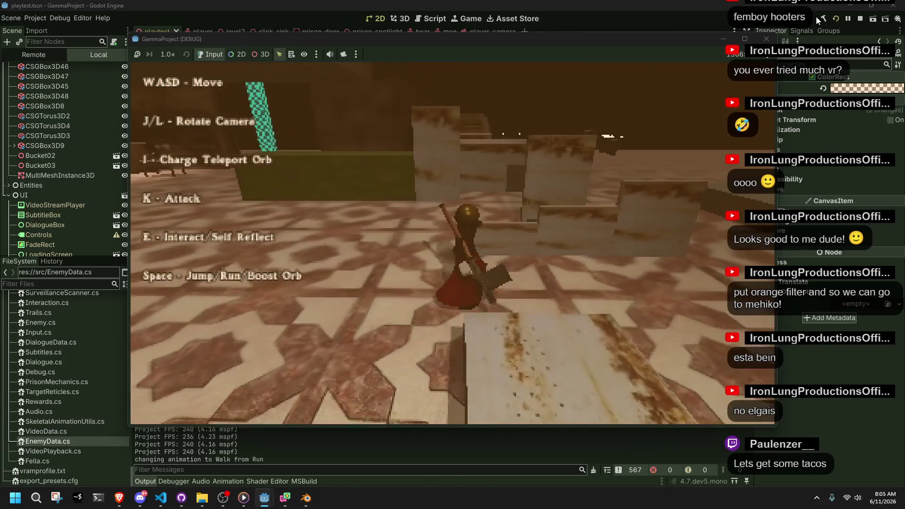
pyautogui.press('w')
pyautogui.press('space')
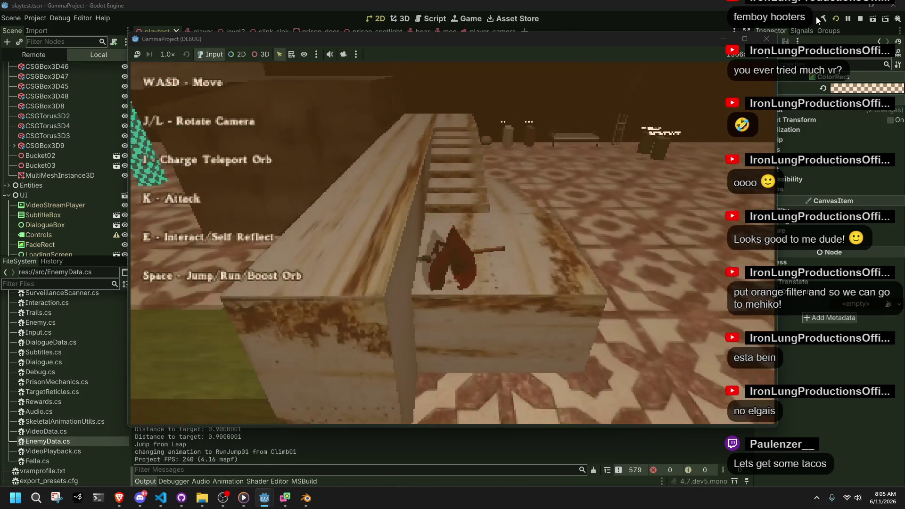
pyautogui.press('w')
pyautogui.press('w')
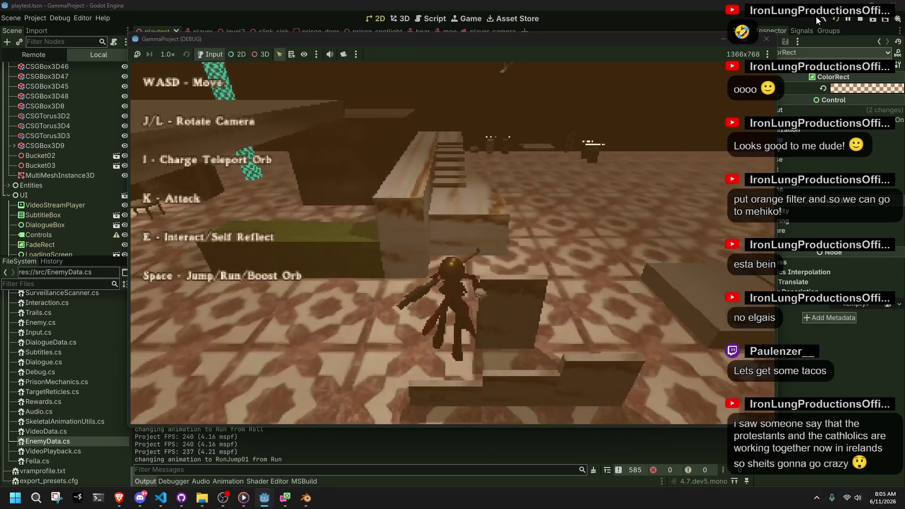
pyautogui.press('space')
pyautogui.press('w')
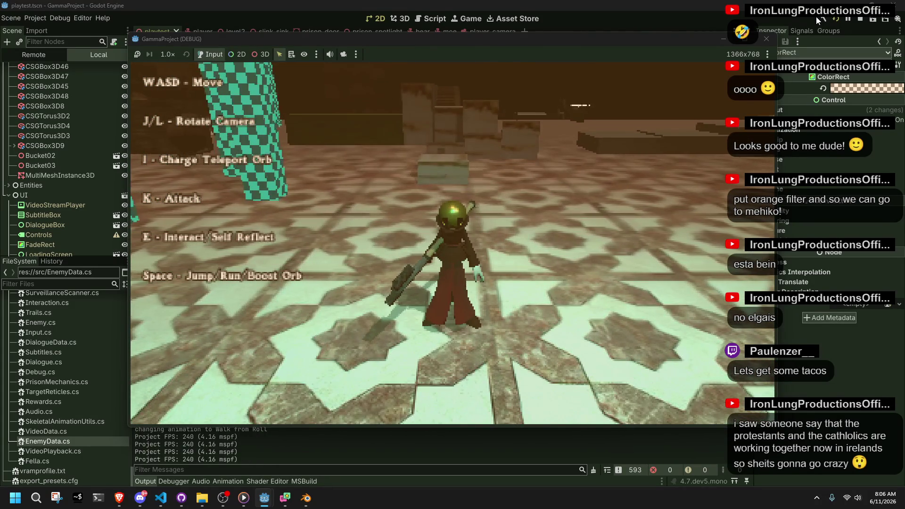
# Step: Run to the boxes, climb along them while swinging the camera, and jump forward
pyautogui.press('w')
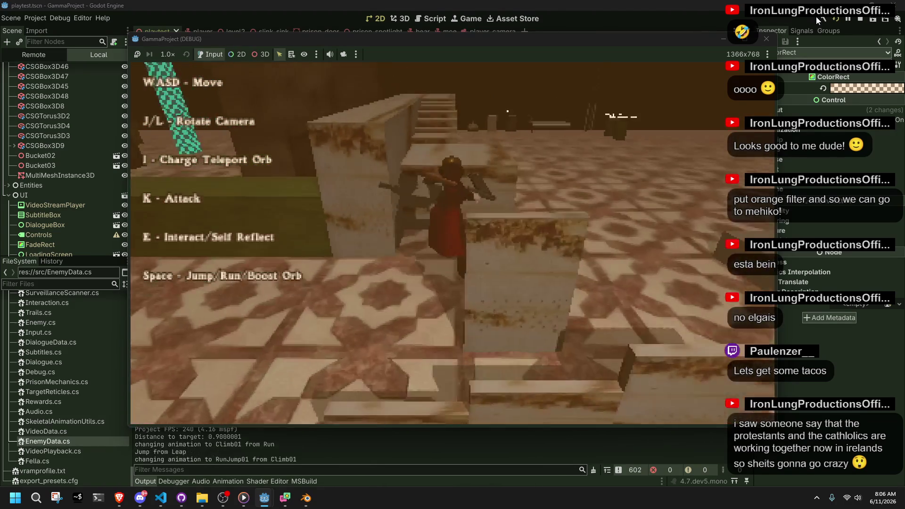
pyautogui.press('space')
pyautogui.press('w')
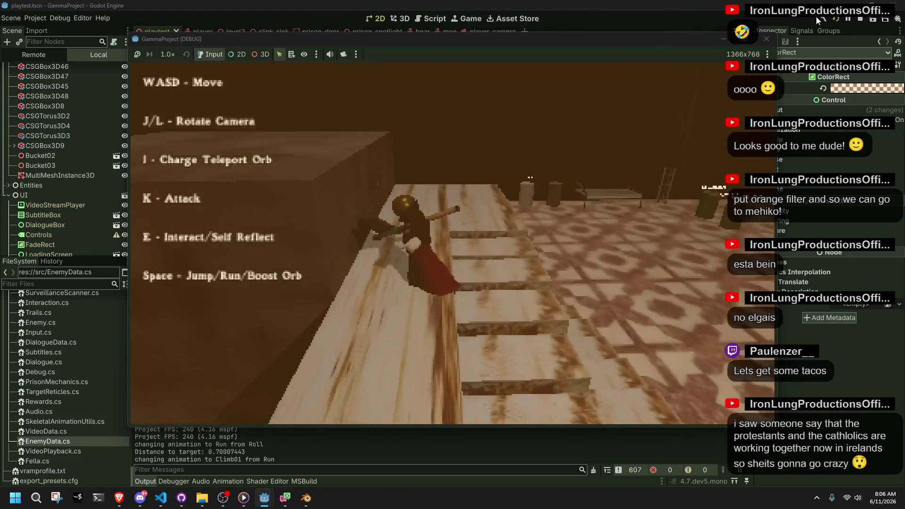
pyautogui.press('w')
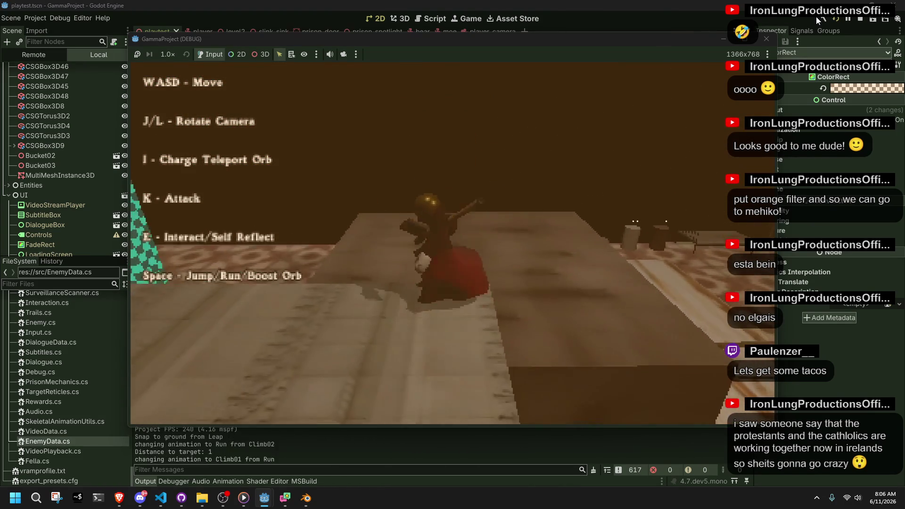
pyautogui.press('j')
pyautogui.press('j')
pyautogui.press('w')
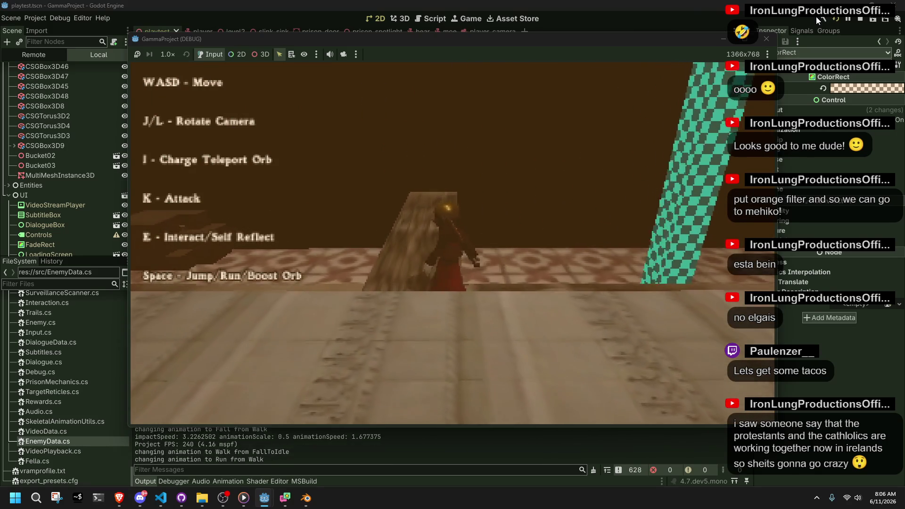
pyautogui.press('space')
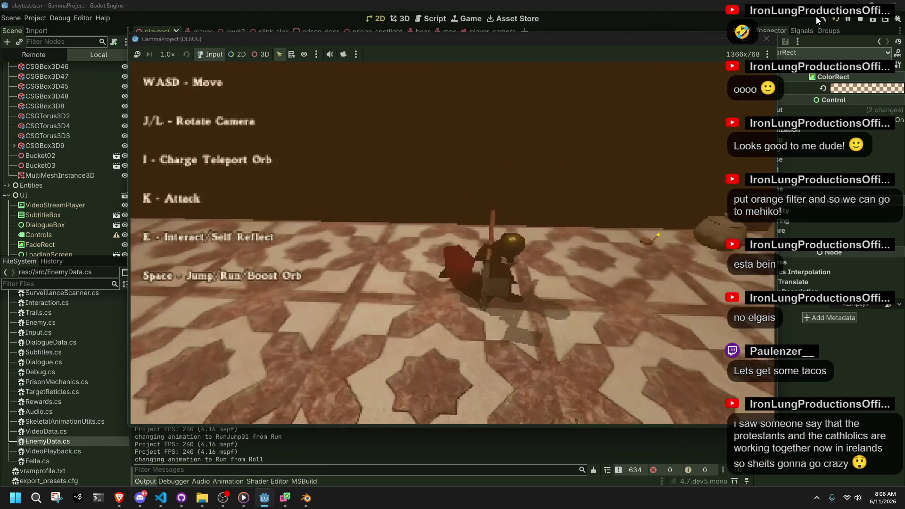
# Step: Play through the Hello player dialogue, then walk on
pyautogui.press('e')
pyautogui.press('space')
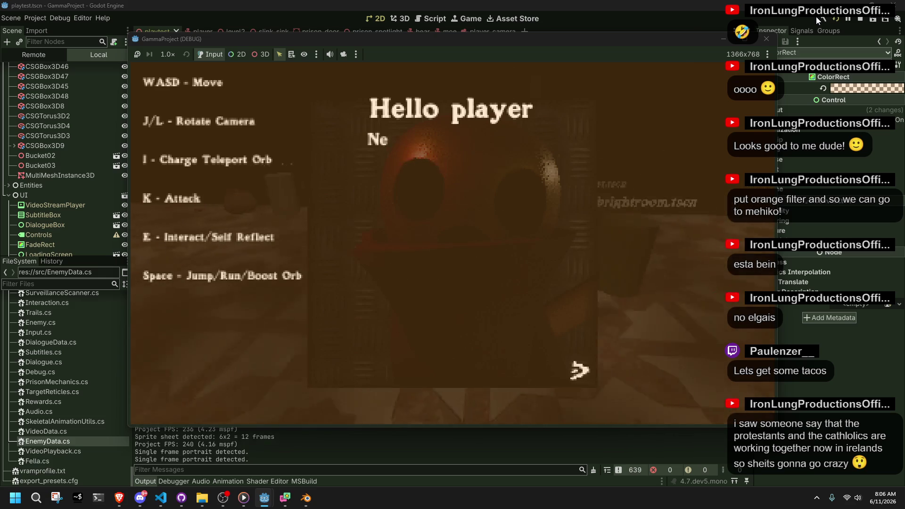
pyautogui.press('space')
pyautogui.press('space')
pyautogui.press('w')
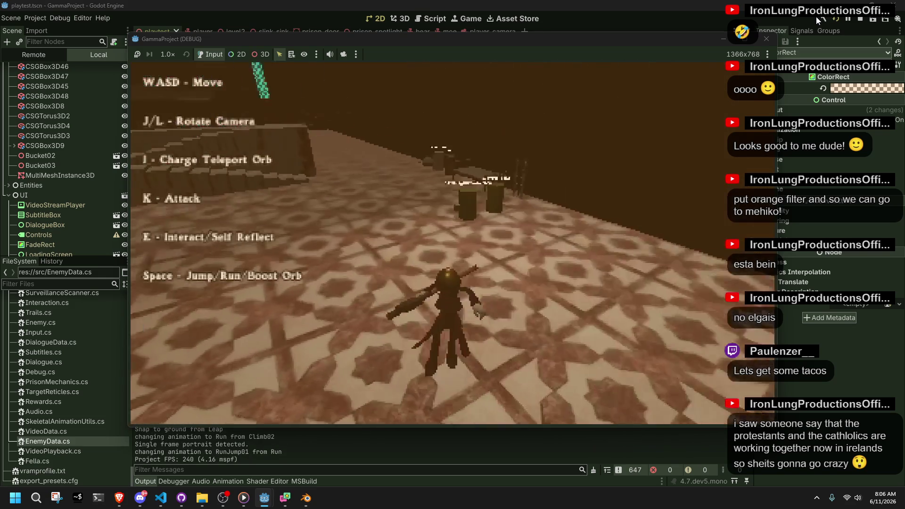
# Step: Climb the stairs and successive ledges, fire a teleport orb, and run across the floor
pyautogui.press('d')
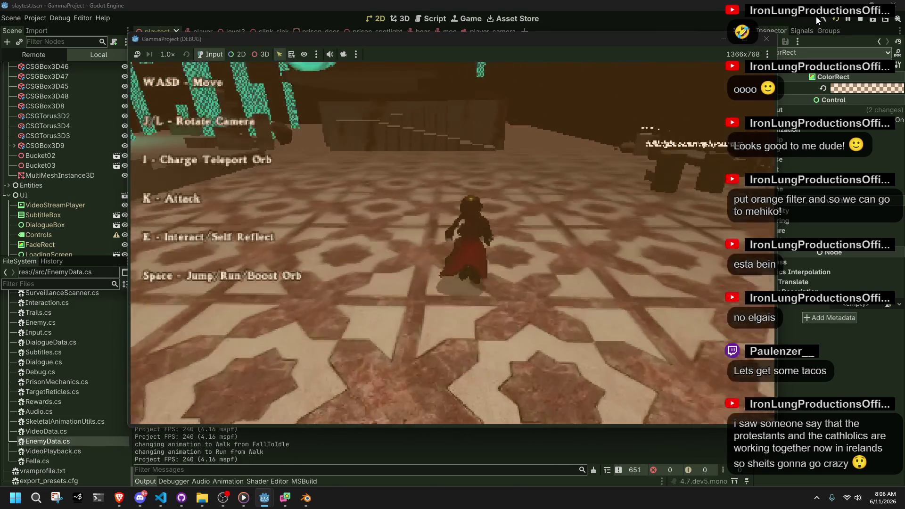
pyautogui.press('a')
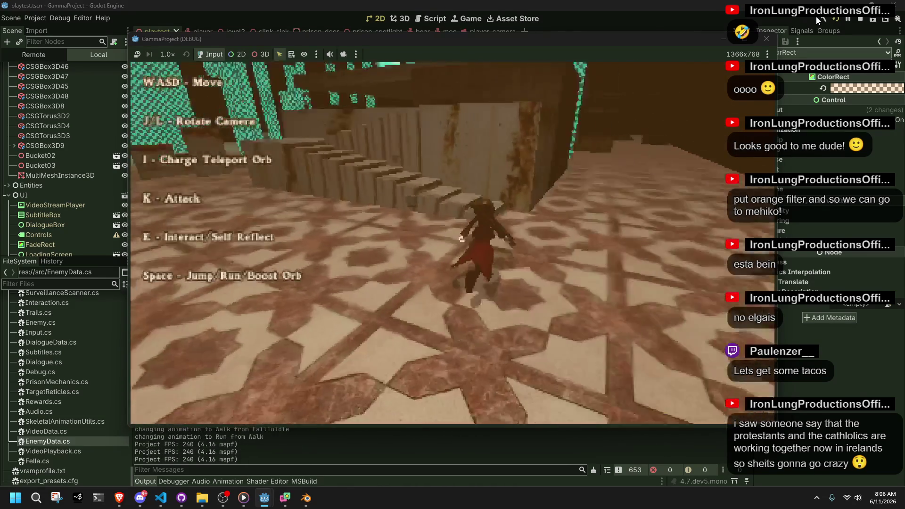
pyautogui.press('w')
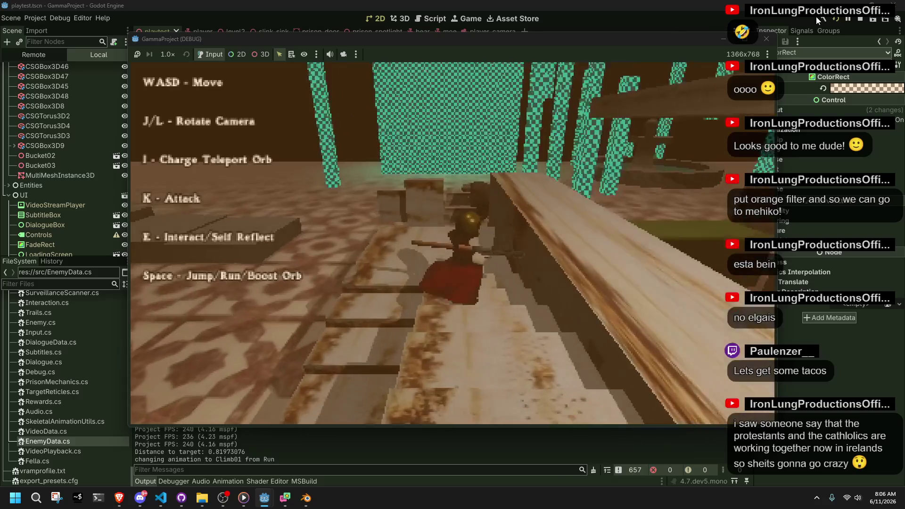
pyautogui.press('space')
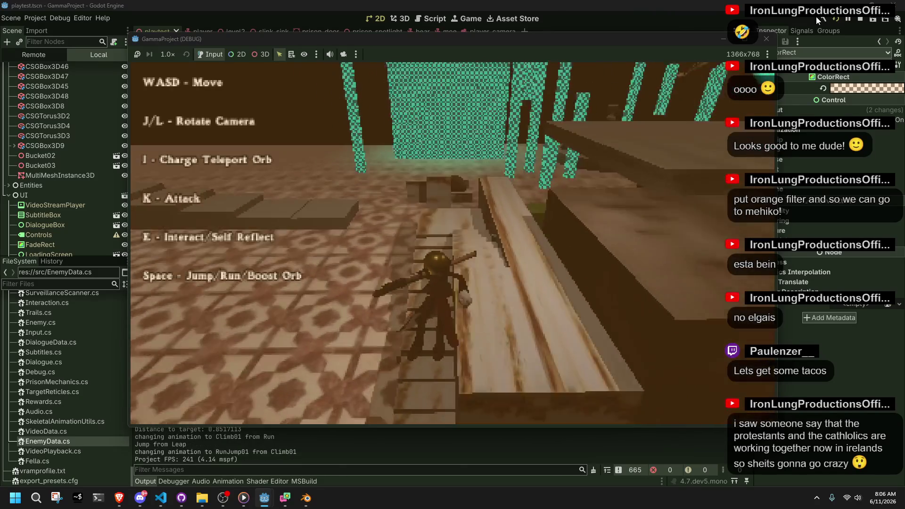
pyautogui.press('w')
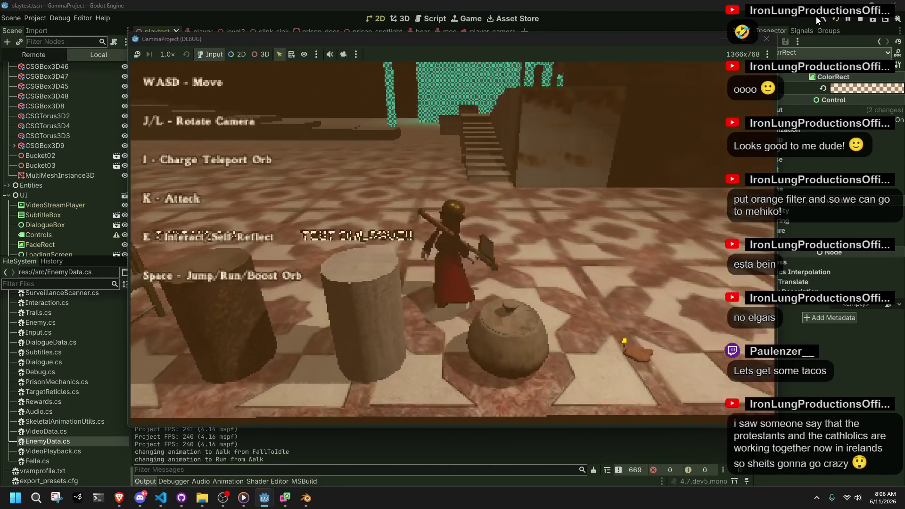
pyautogui.press('w')
pyautogui.press('w')
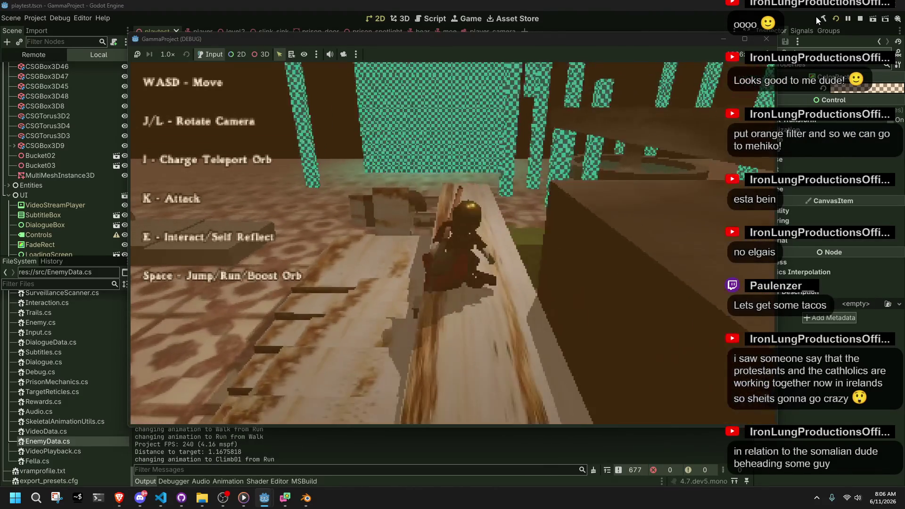
pyautogui.press('w')
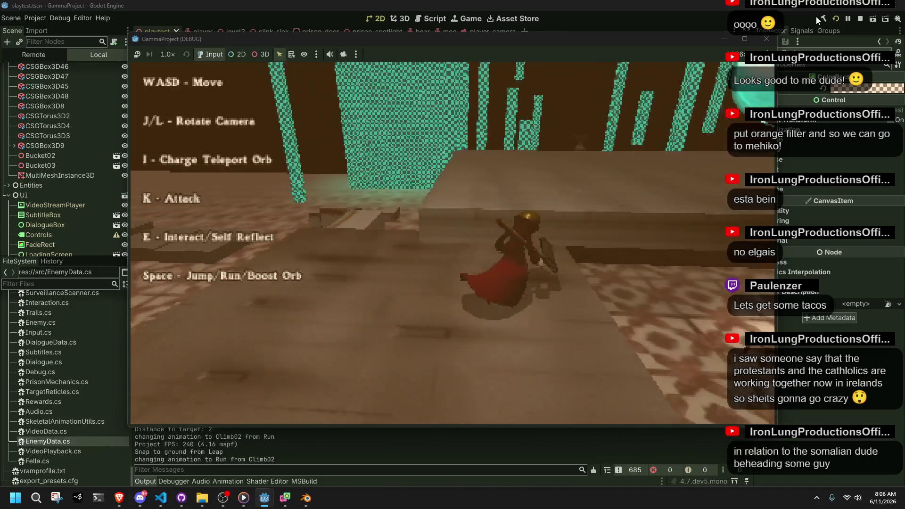
pyautogui.press('w')
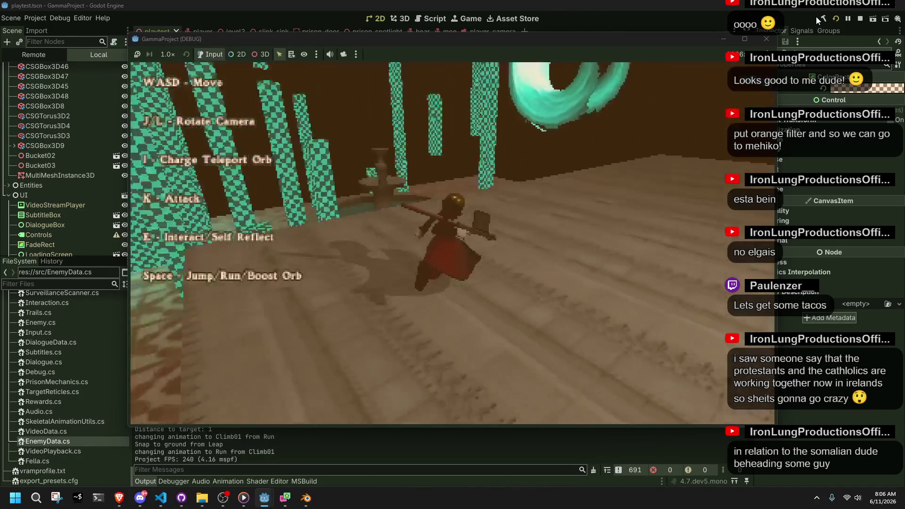
pyautogui.press('w')
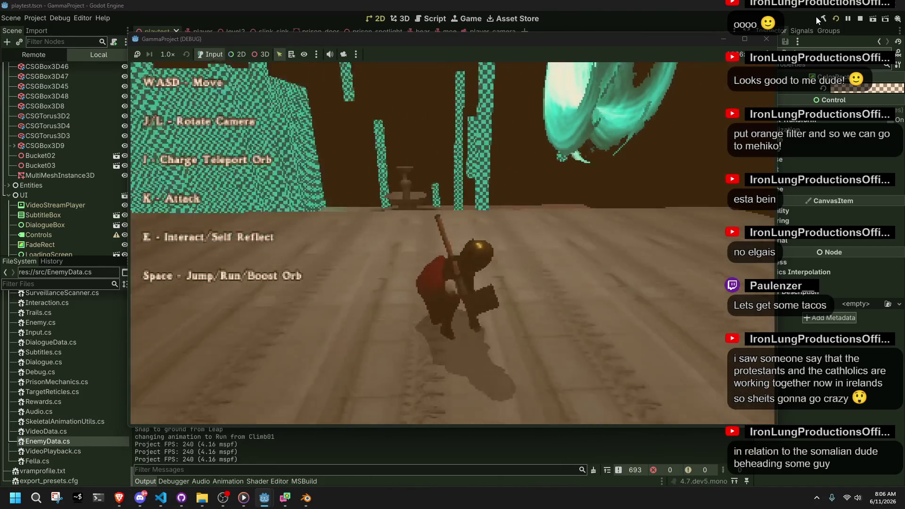
pyautogui.press('i')
pyautogui.press('i')
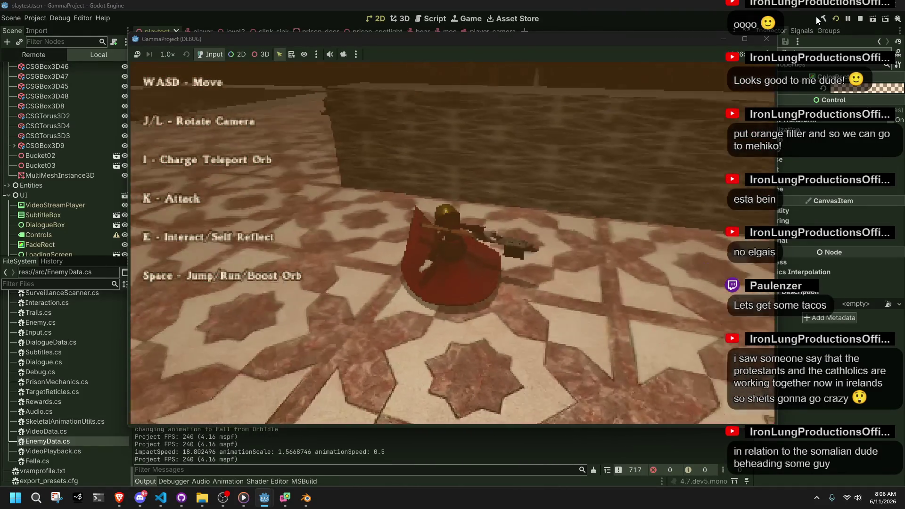
pyautogui.press('w')
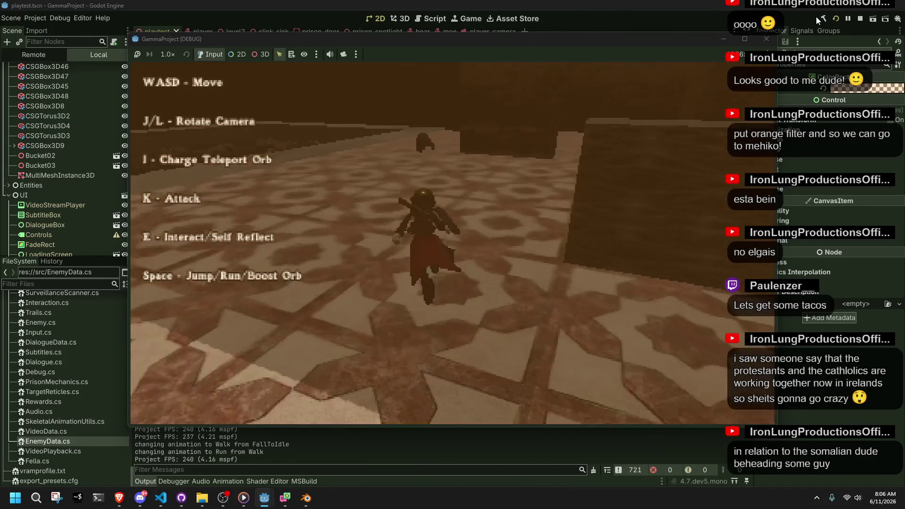
# Step: Turn toward the cyan-trimmed wall and run and jump down the tiled corridor
pyautogui.press('a')
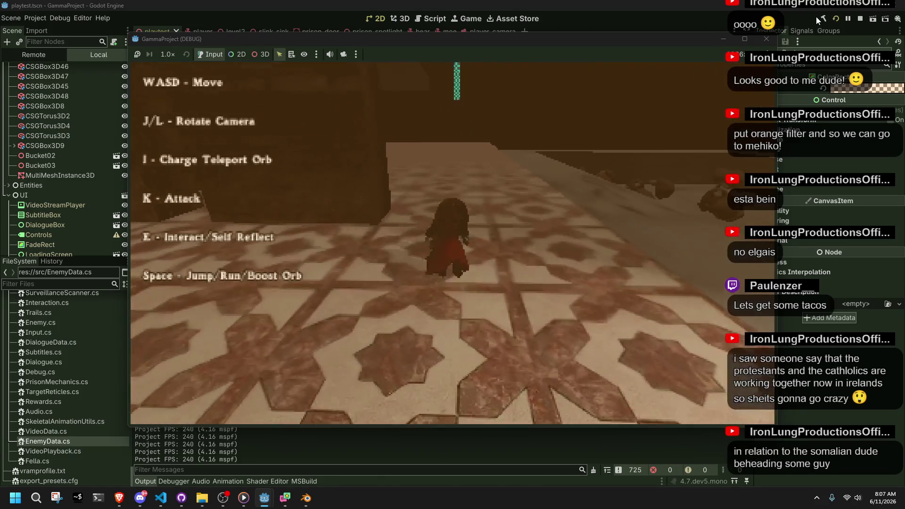
pyautogui.press('space')
pyautogui.press('w')
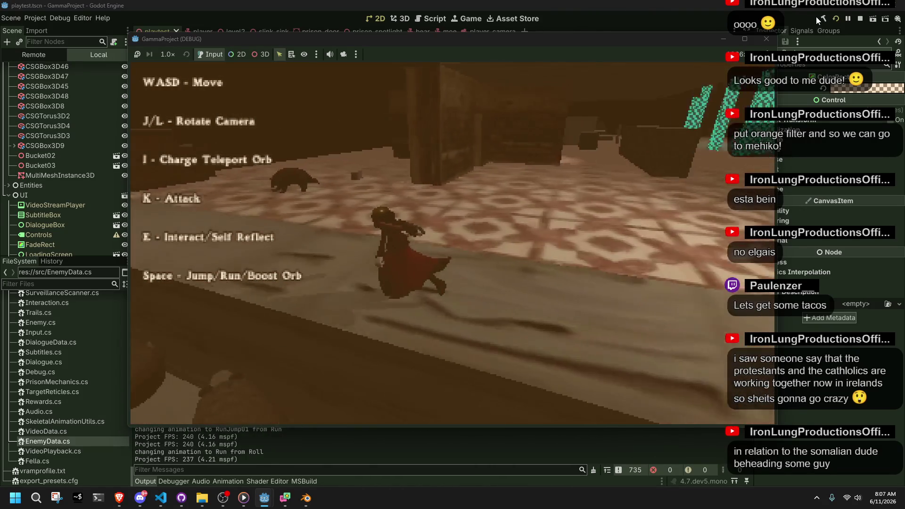
pyautogui.press('space')
pyautogui.press('w')
pyautogui.press('w')
pyautogui.press('a')
pyautogui.press('w')
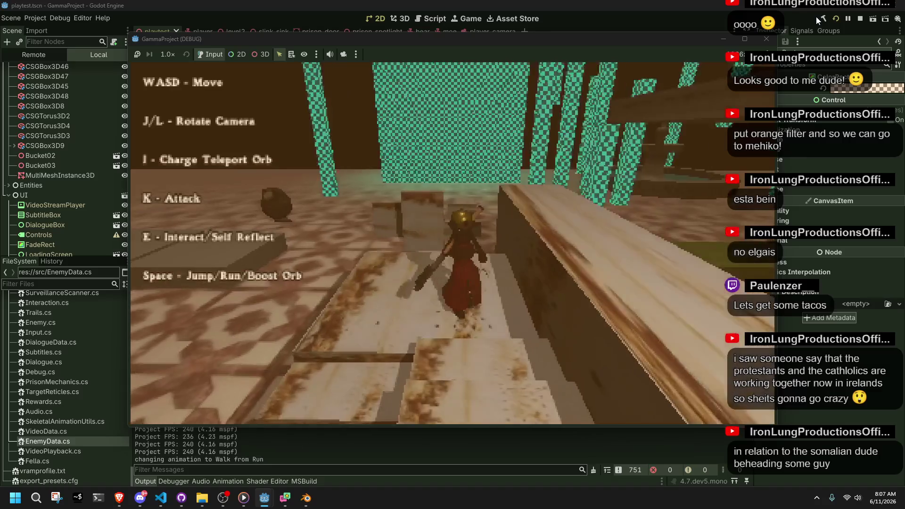
# Step: Climb ledges, run-jump across the floor, and climb onto the walkway
pyautogui.press('w')
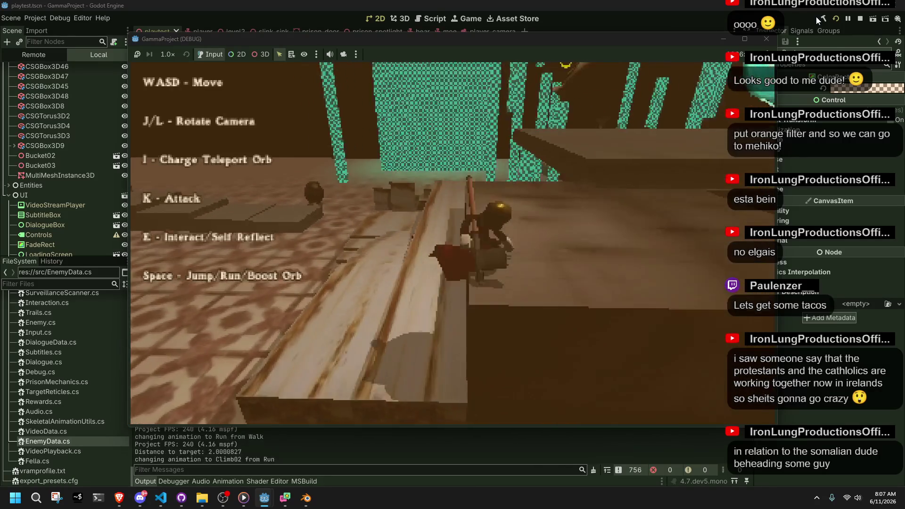
pyautogui.press('w')
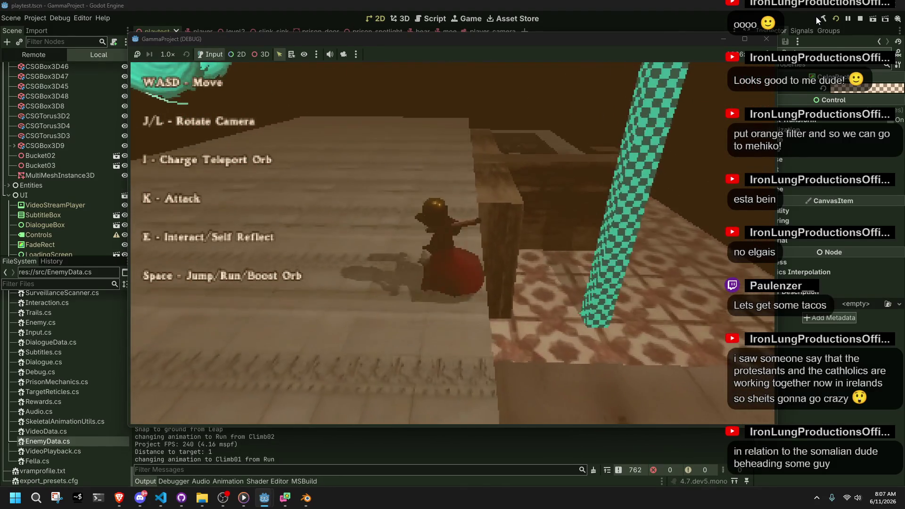
pyautogui.press('w')
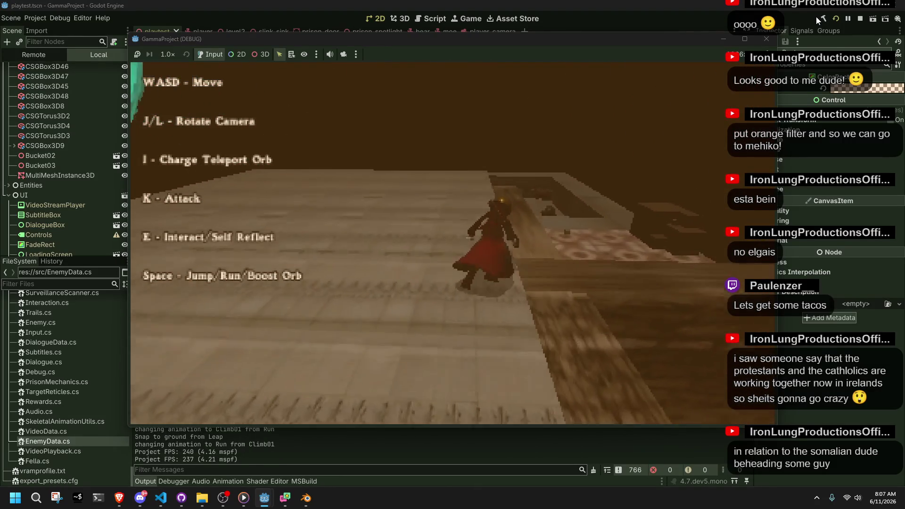
pyautogui.press('space')
pyautogui.press('w')
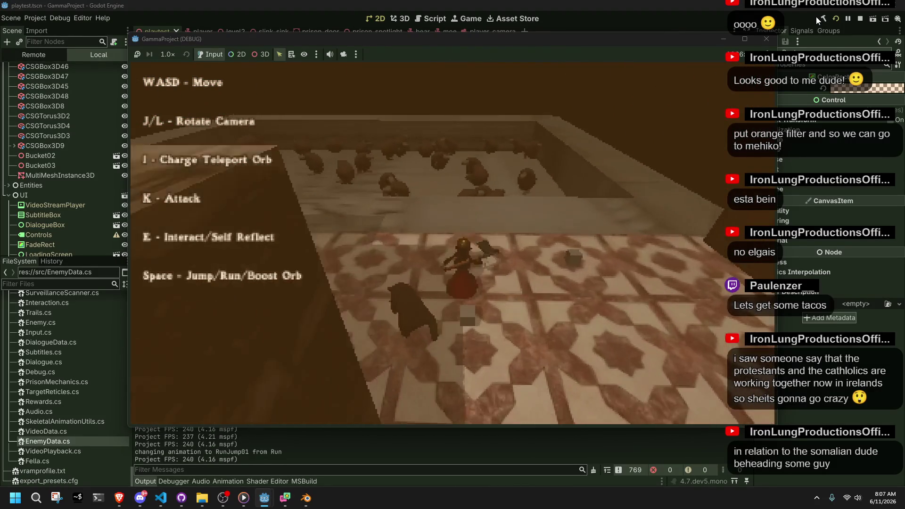
pyautogui.press('w')
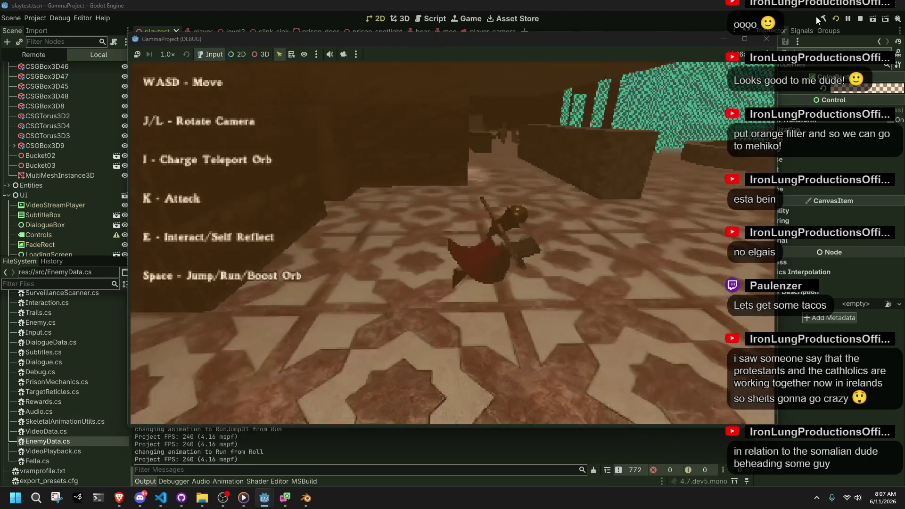
pyautogui.press('w')
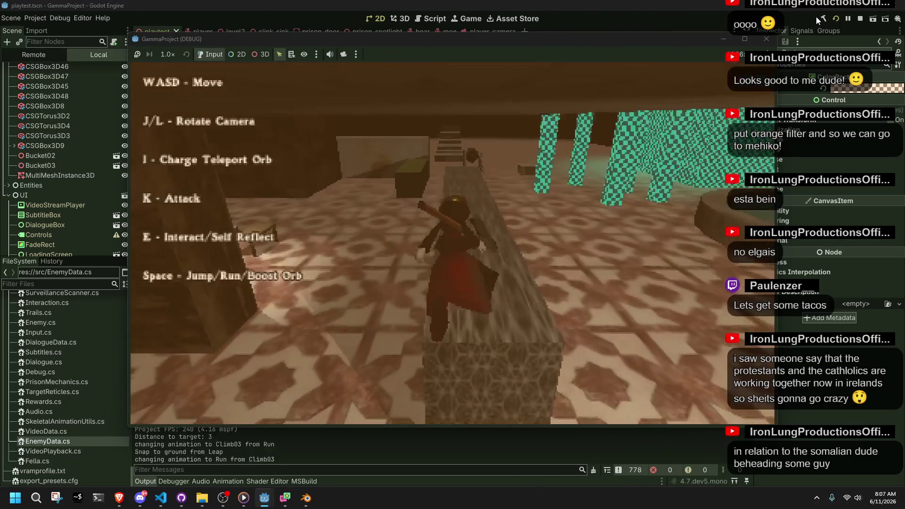
pyautogui.press('w')
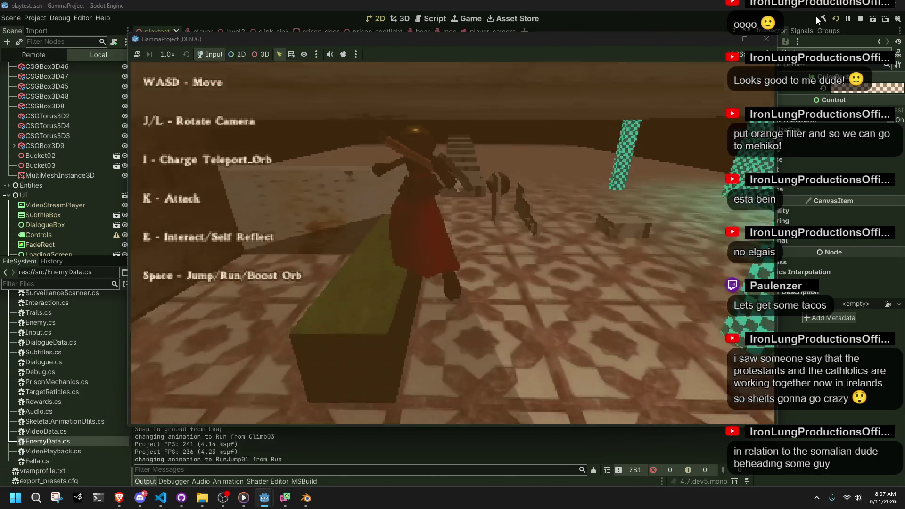
# Step: Jump and climb the remaining walkway ledges, roll off, then stop the game with F8
pyautogui.press('space')
pyautogui.press('w')
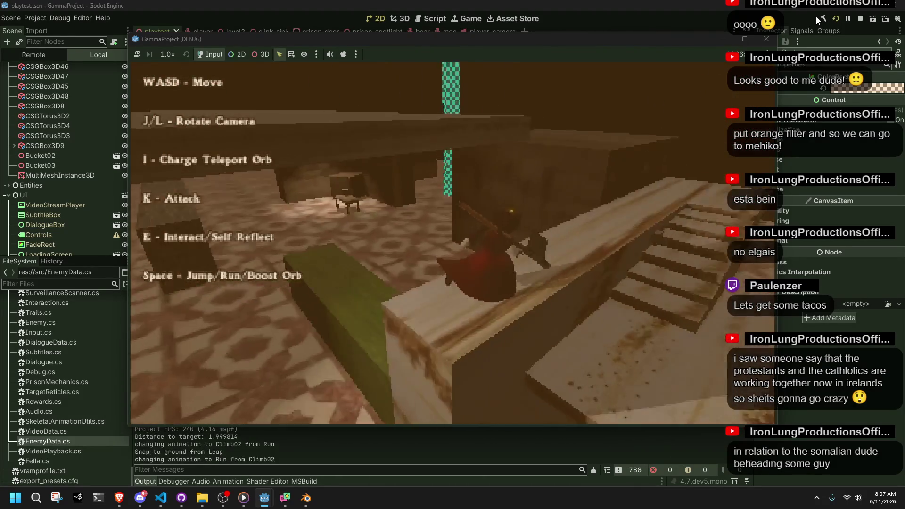
pyautogui.press('w')
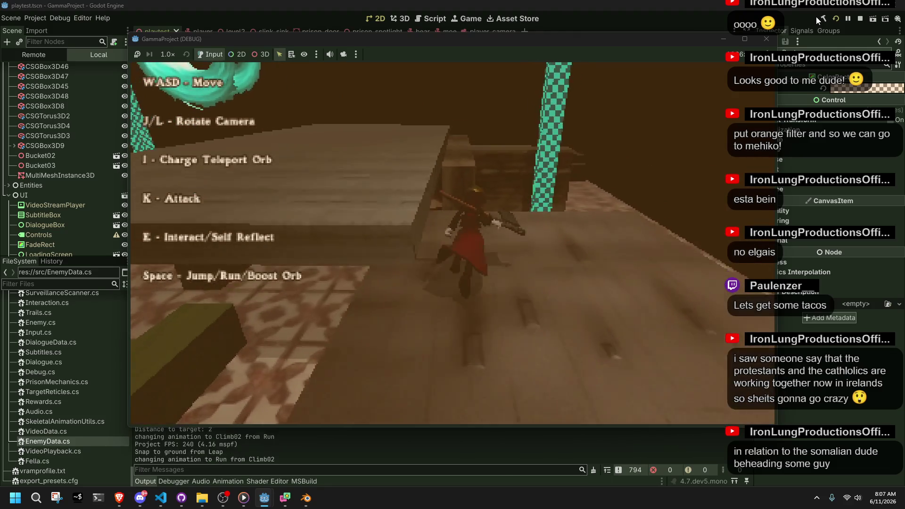
pyautogui.press('w')
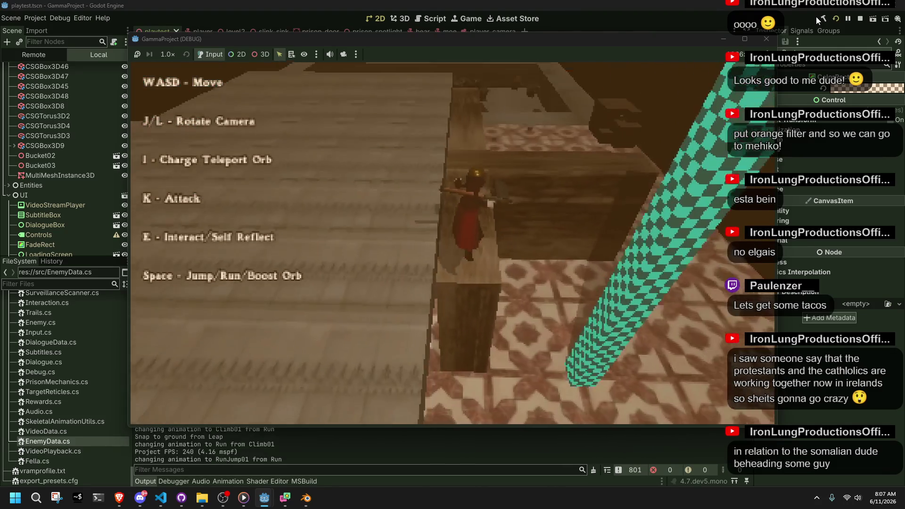
pyautogui.press('space')
pyautogui.press('w')
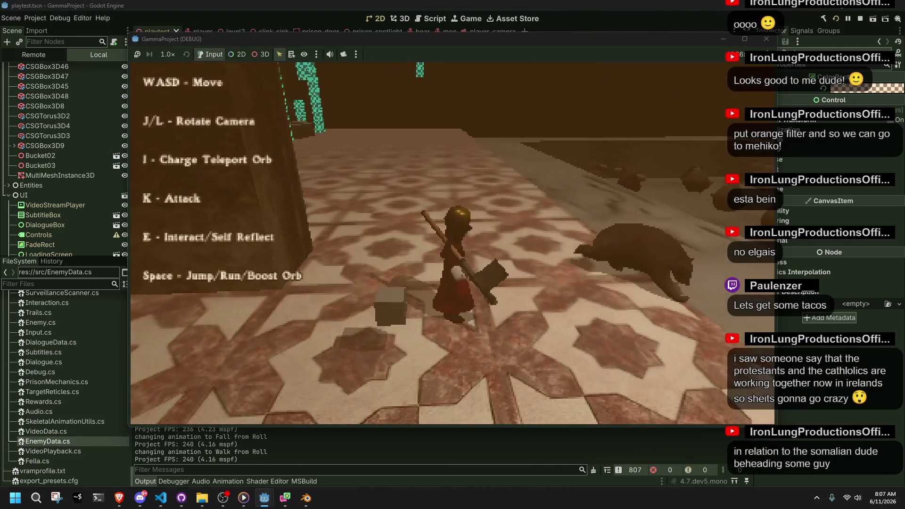
pyautogui.press('F8')
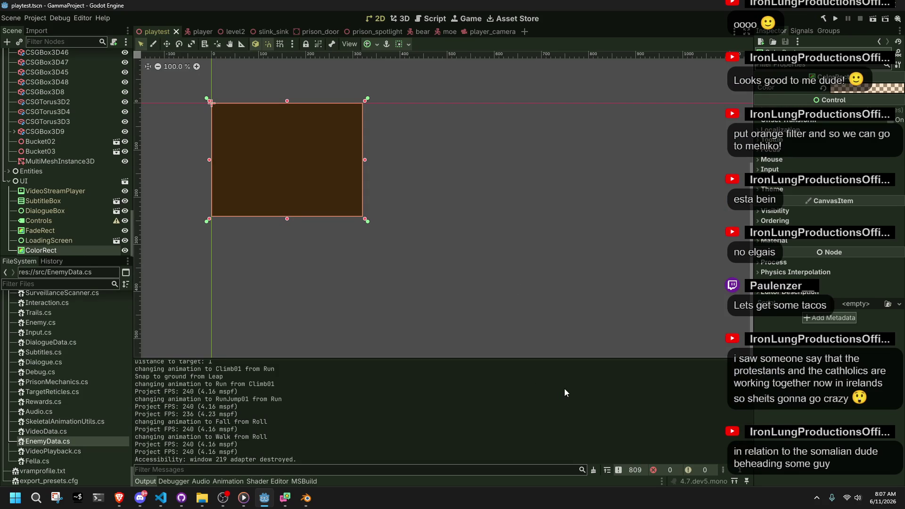
# Step: Switch to Player.cs in VS Code and delete the old 'GetSlide' search text
pyautogui.click(161, 498)
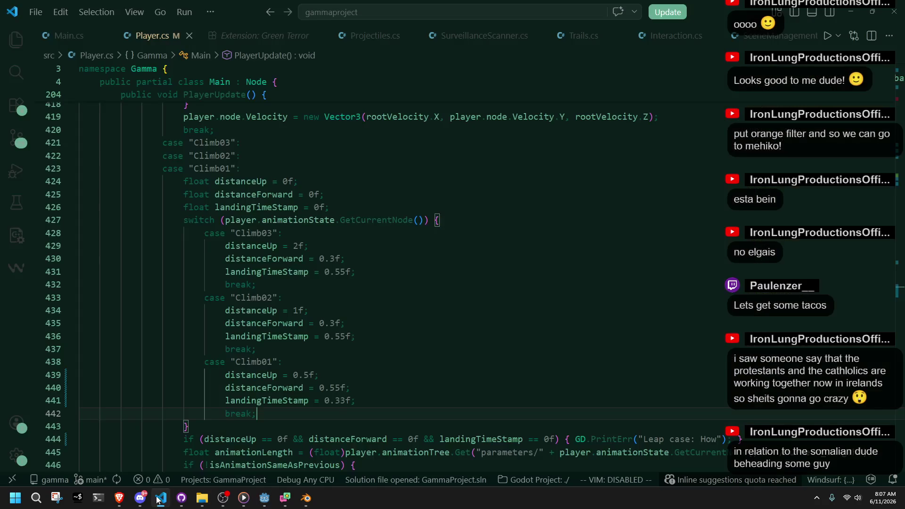
pyautogui.scroll(-1, 482, 257)
pyautogui.hotkey('ctrl', 'f')
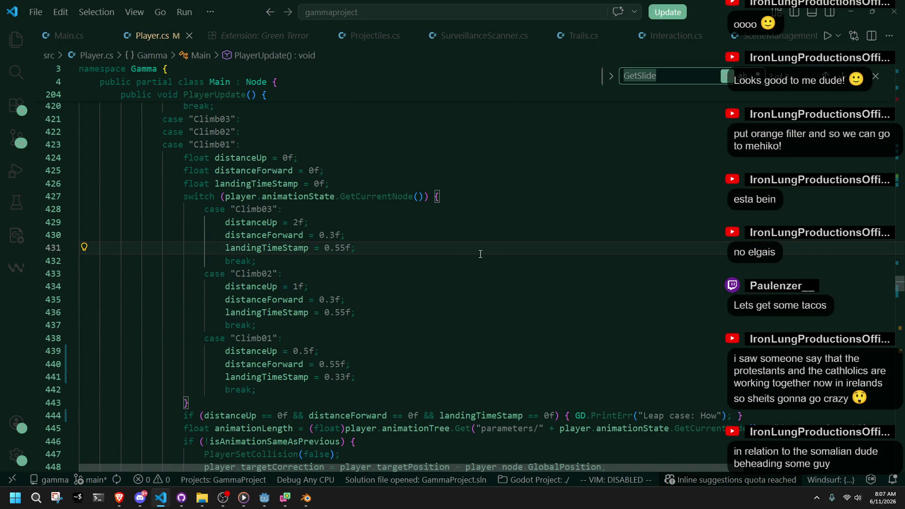
pyautogui.click(582, 157)
pyautogui.click(646, 79)
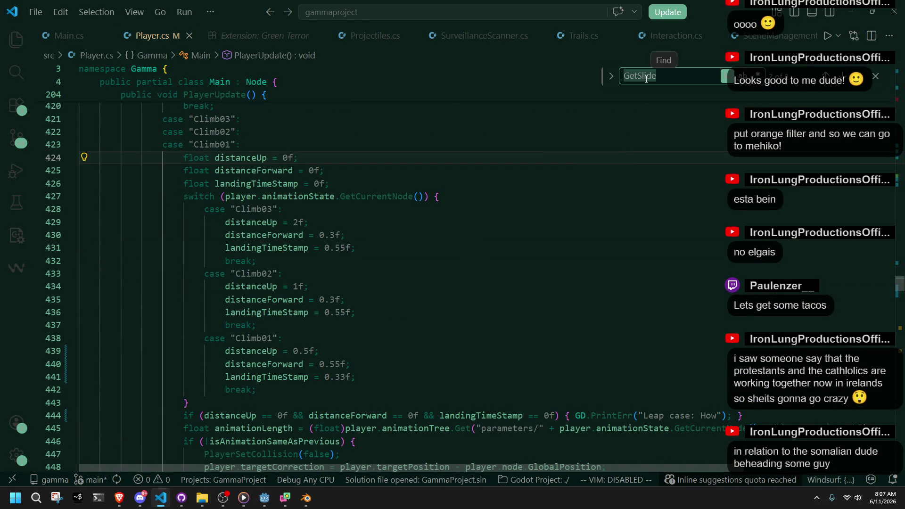
pyautogui.press('BackSpace')
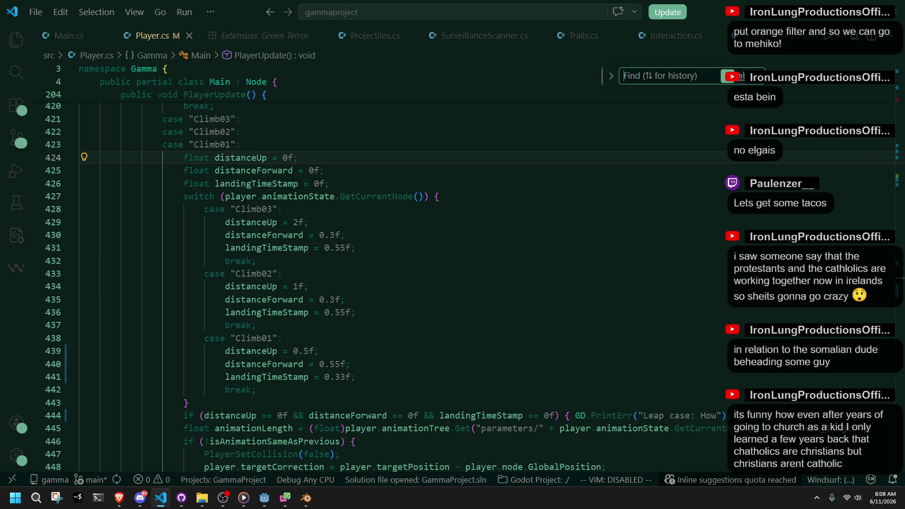
pyautogui.hotkey('alt', 'Tab')
pyautogui.click(319, 350)
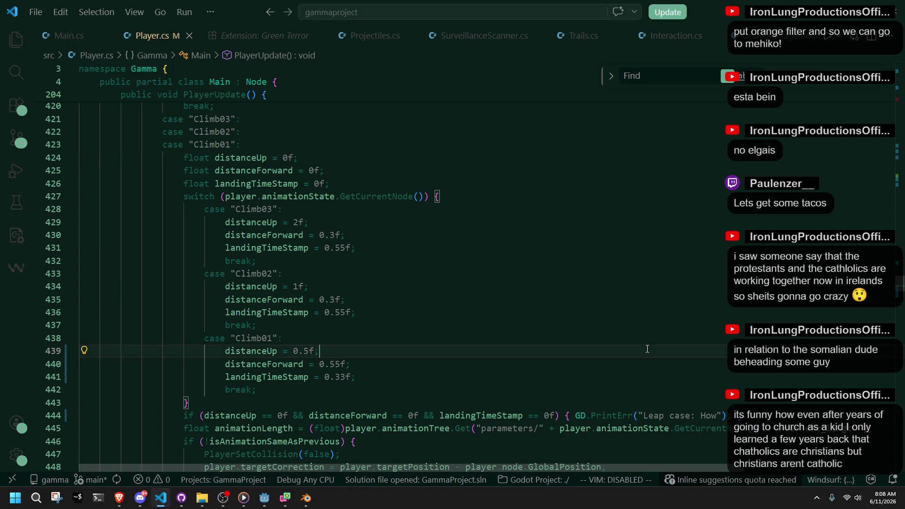
pyautogui.click(655, 76)
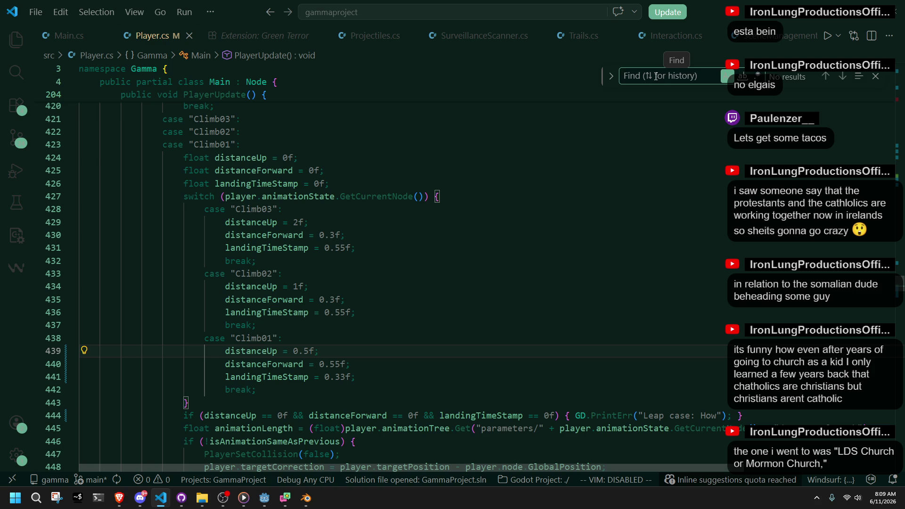
# Step: Close the Find widget and move up from Climb01's distanceForward through Climb02 to Climb03
pyautogui.click(876, 76)
pyautogui.click(652, 225)
pyautogui.click(431, 365)
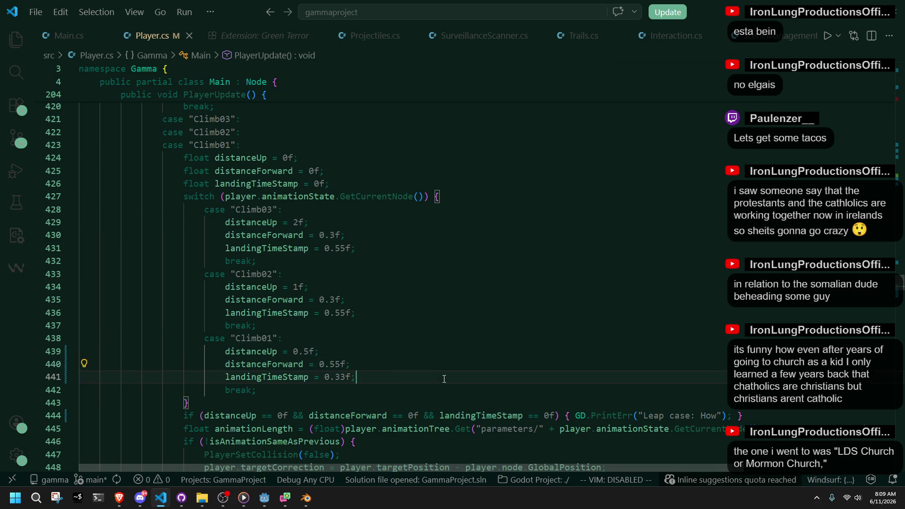
pyautogui.press('Up')
pyautogui.press('Up')
pyautogui.press('Up')
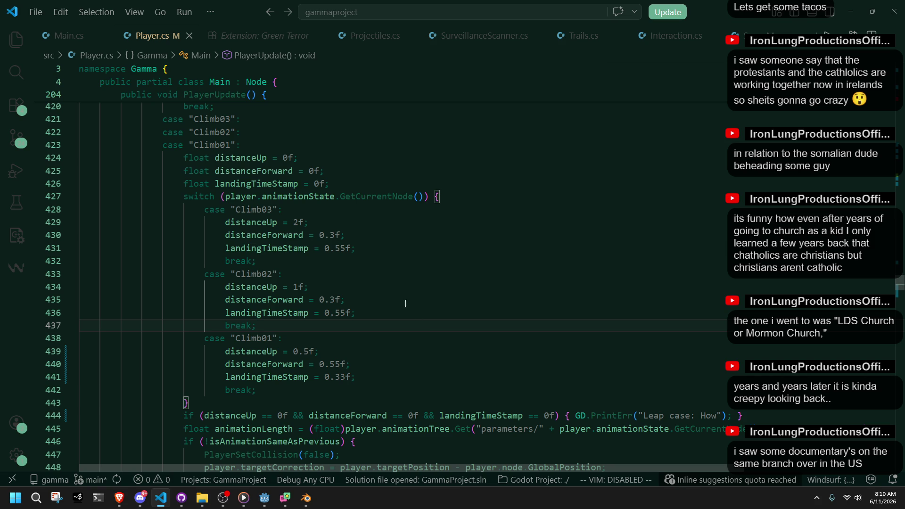
pyautogui.press('Up')
pyautogui.press('Up')
pyautogui.press('Up')
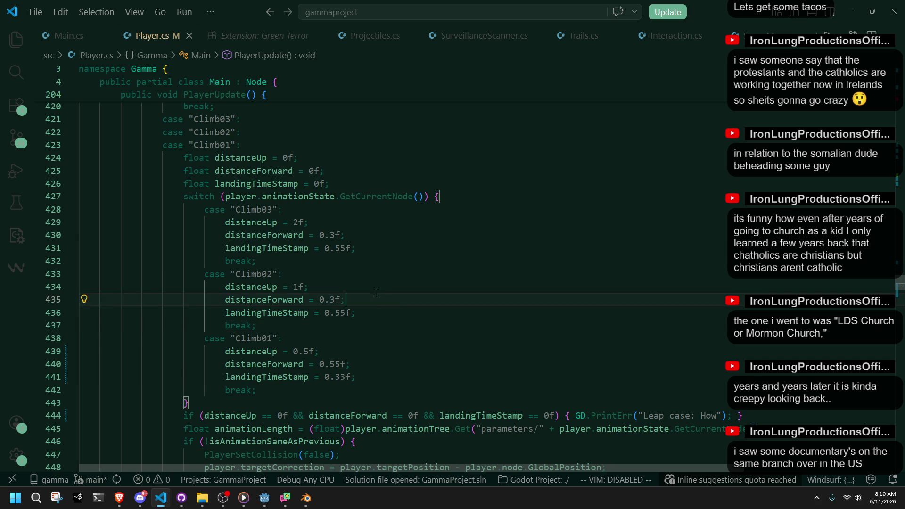
pyautogui.press('Up')
pyautogui.press('Up')
pyautogui.press('Up')
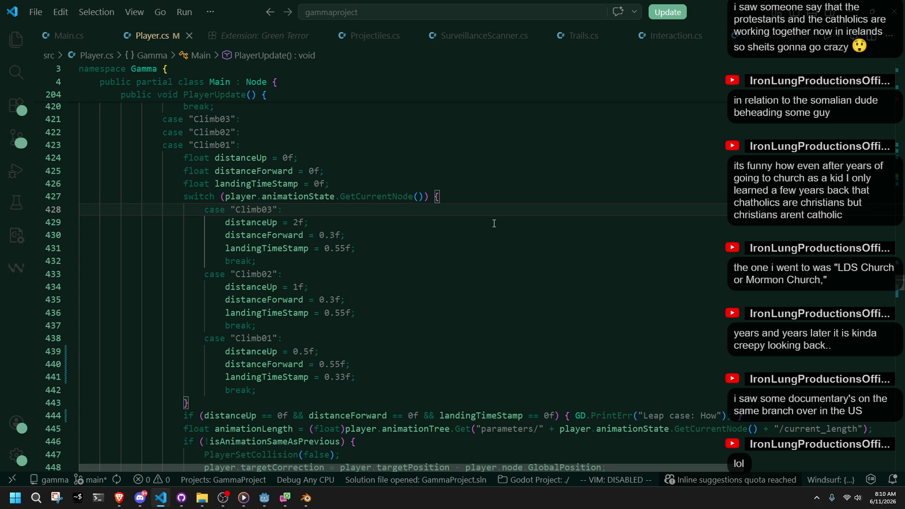
pyautogui.click(494, 224)
pyautogui.click(497, 246)
pyautogui.click(456, 235)
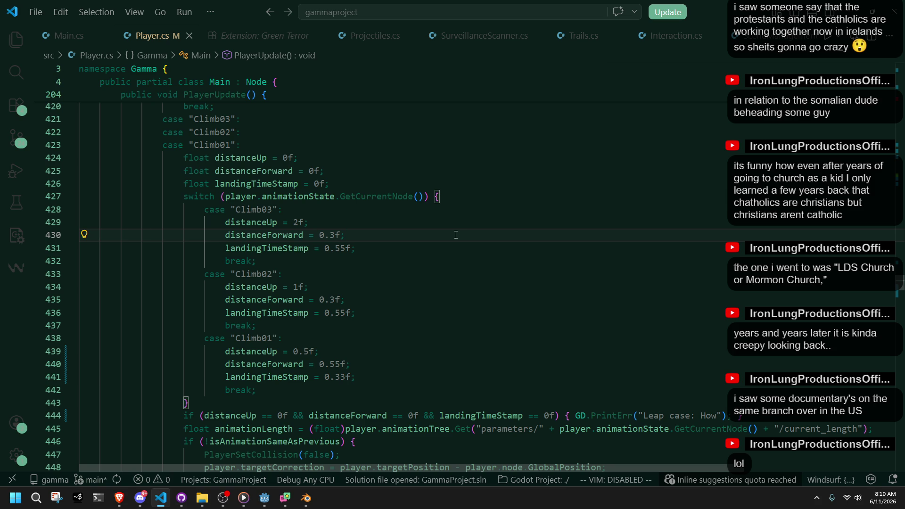
pyautogui.scroll(2, 456, 235)
pyautogui.click(456, 232)
pyautogui.click(488, 253)
pyautogui.click(478, 238)
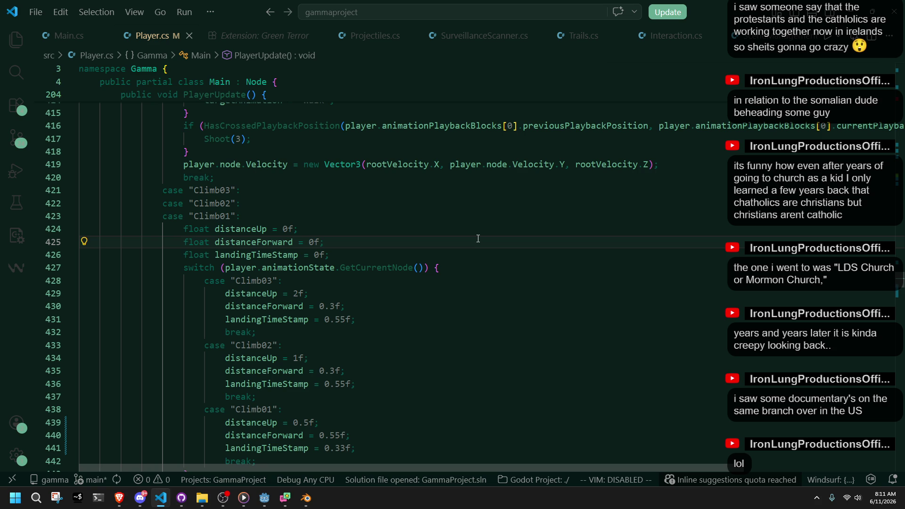
pyautogui.click(496, 260)
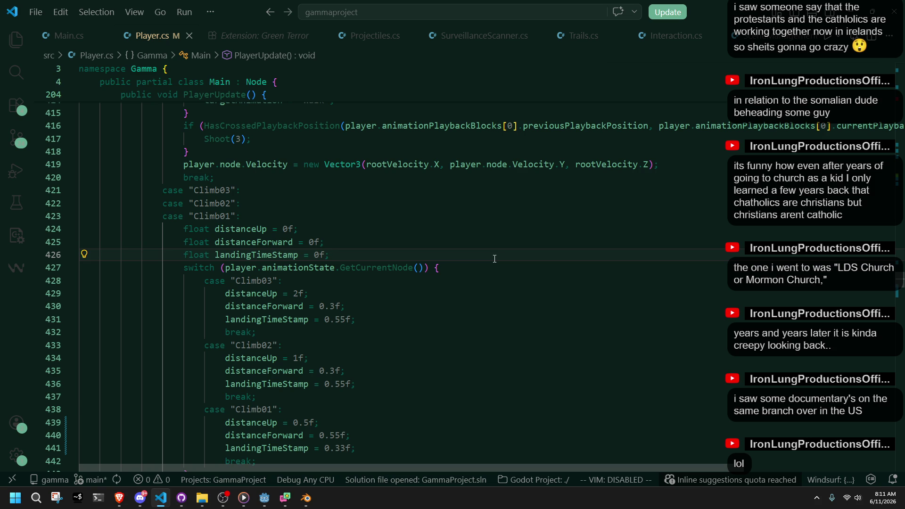
pyautogui.click(528, 322)
pyautogui.click(524, 365)
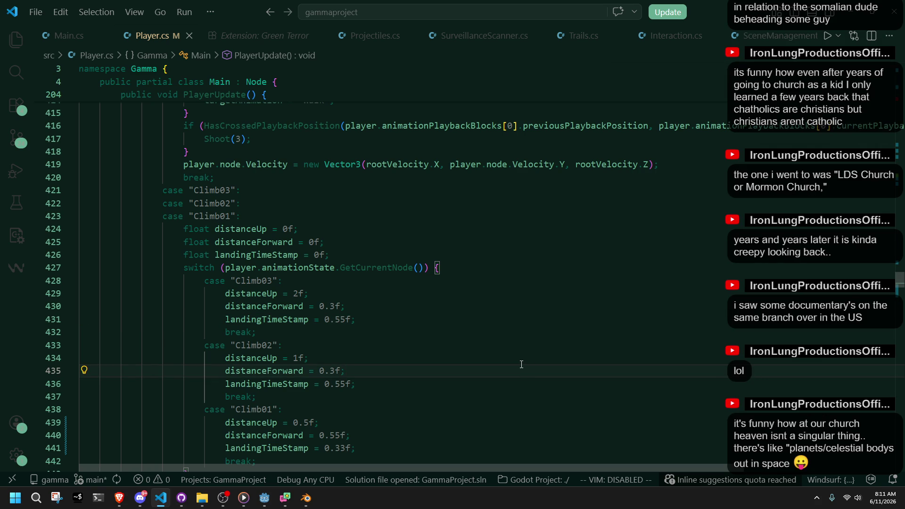
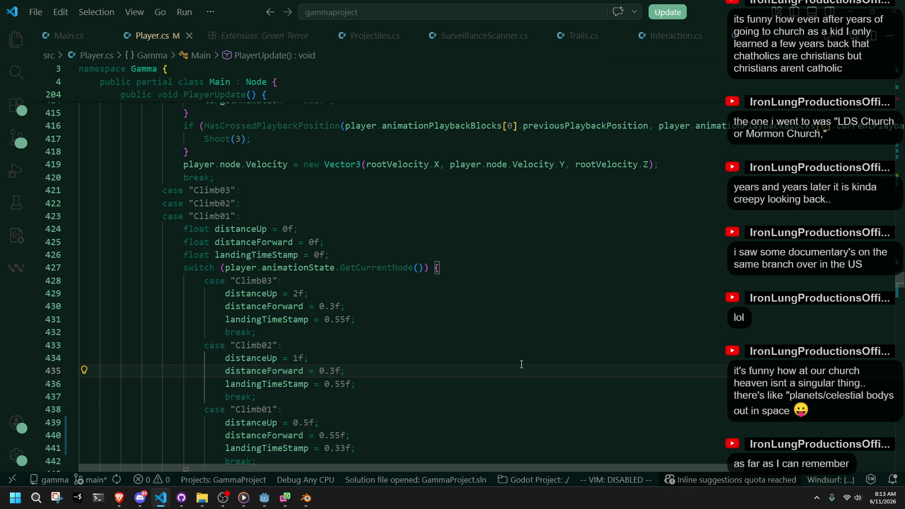
# Step: Review the Climb03 landing and climb height values and the default climb distance declarations
pyautogui.press('Up')
pyautogui.press('Up')
pyautogui.press('Up')
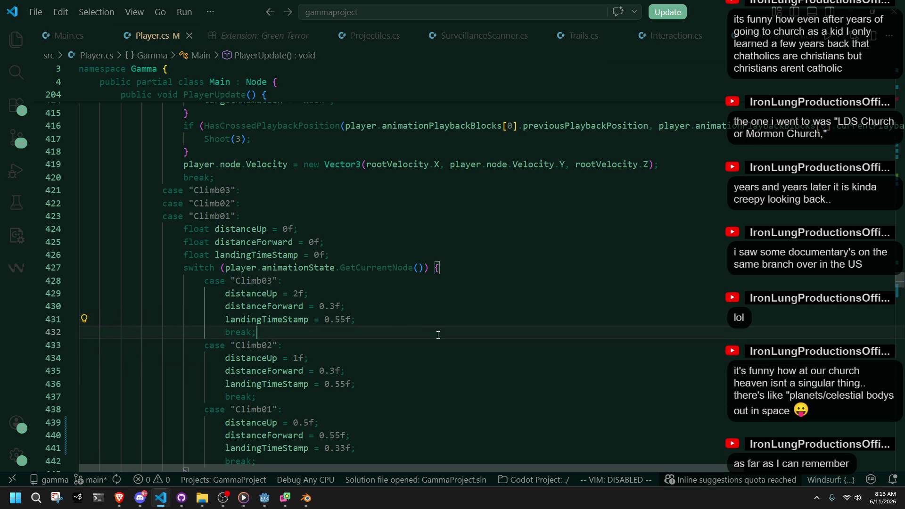
pyautogui.press('Up')
pyautogui.press('Up')
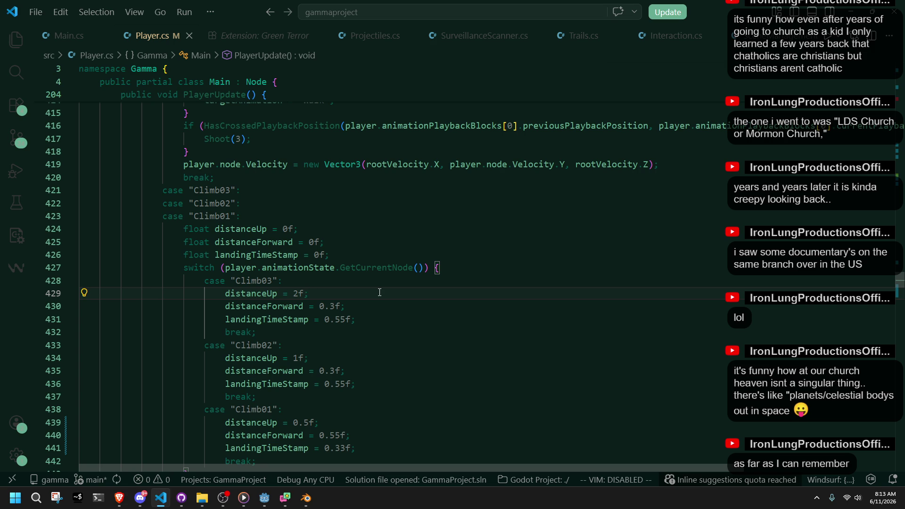
pyautogui.press('Down')
pyautogui.click(320, 229)
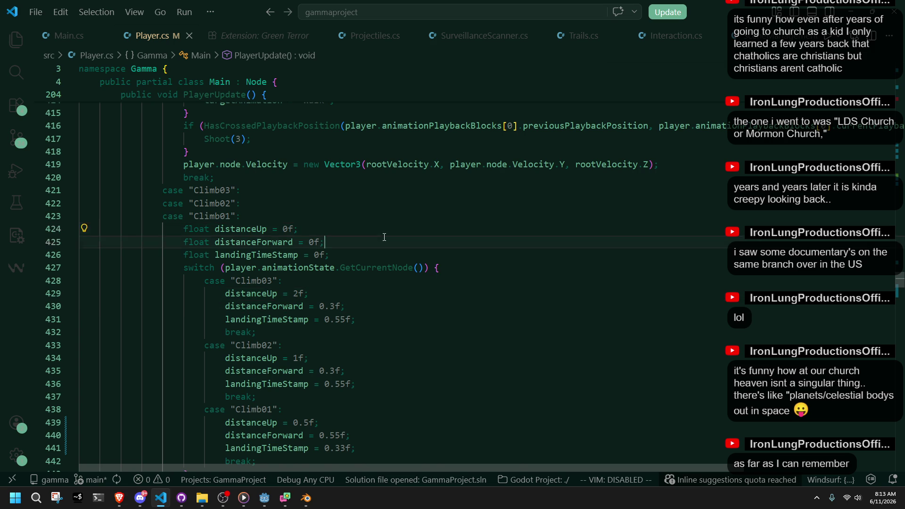
pyautogui.scroll(-6, 384, 237)
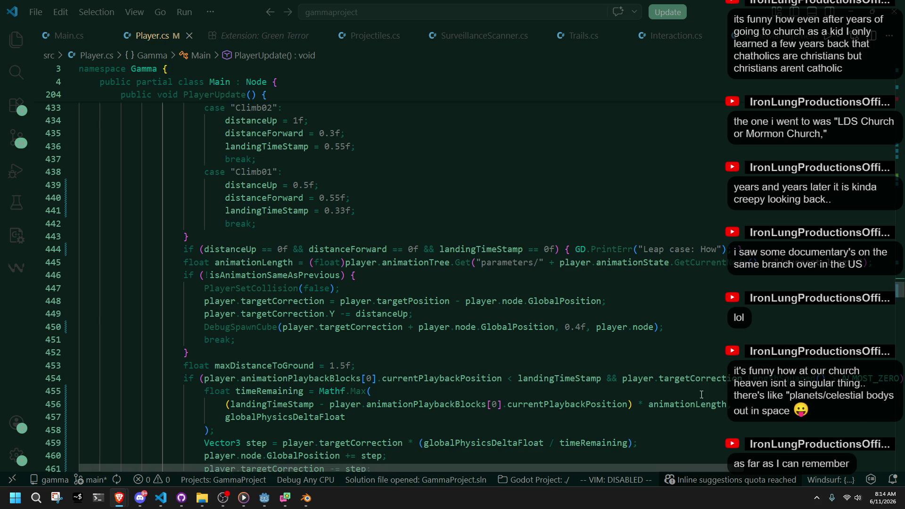
# Step: Delete the DebugSpawnCube debug call from the leap correction block and return to Godot
pyautogui.click(377, 334)
pyautogui.press('End')
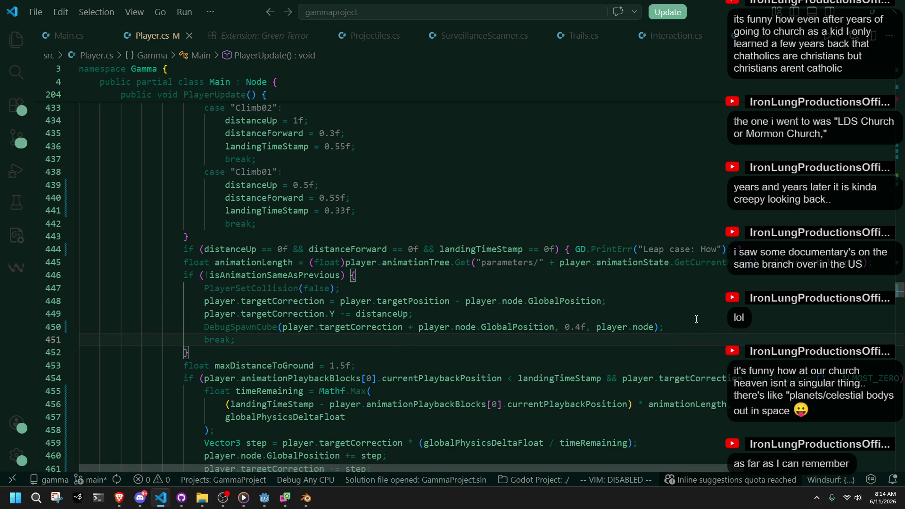
pyautogui.click(578, 269)
pyautogui.moveTo(693, 324); pyautogui.dragTo(695, 315)
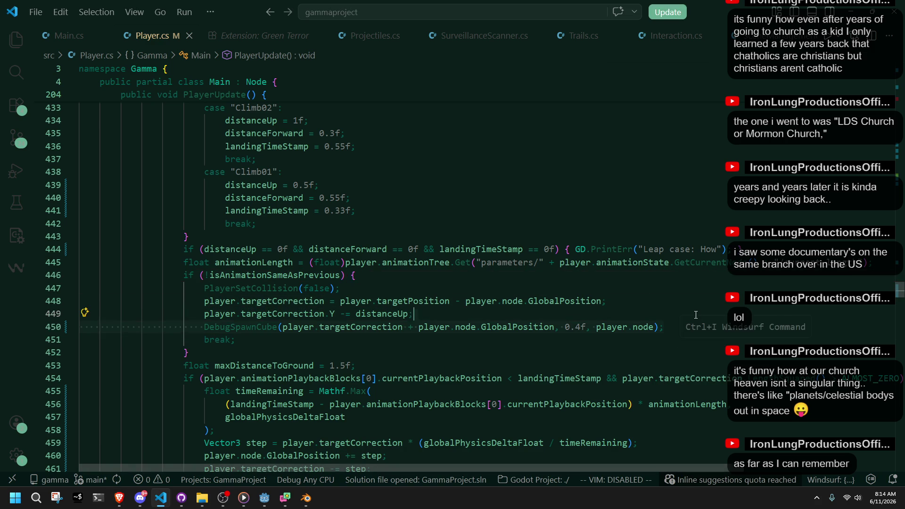
pyautogui.press('BackSpace')
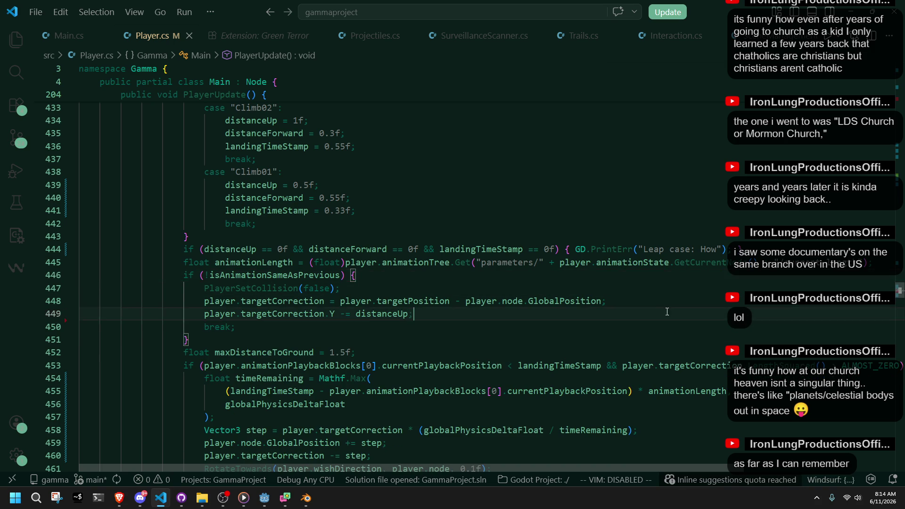
pyautogui.click(653, 305)
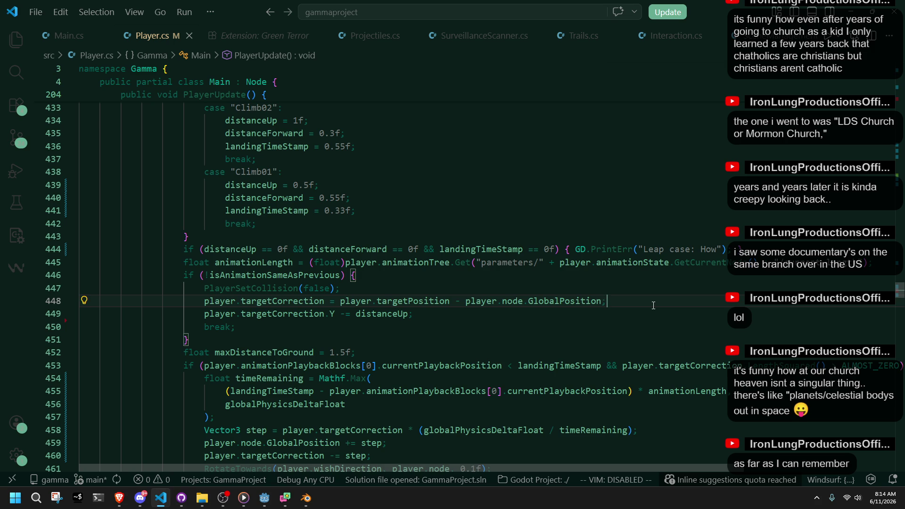
pyautogui.hotkey('alt', 'Tab')
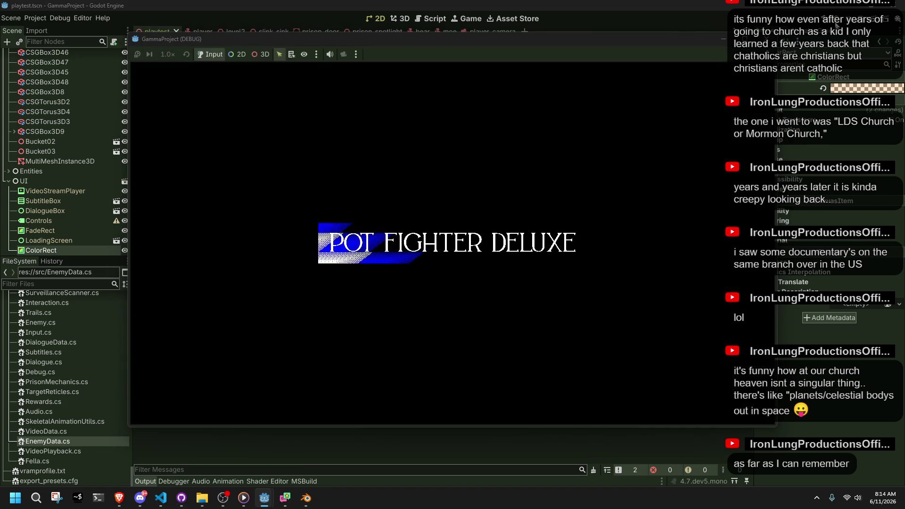
# Step: Run the character up the stone steps, jump, roll and wall-grab across the tiled rooms
pyautogui.press('w')
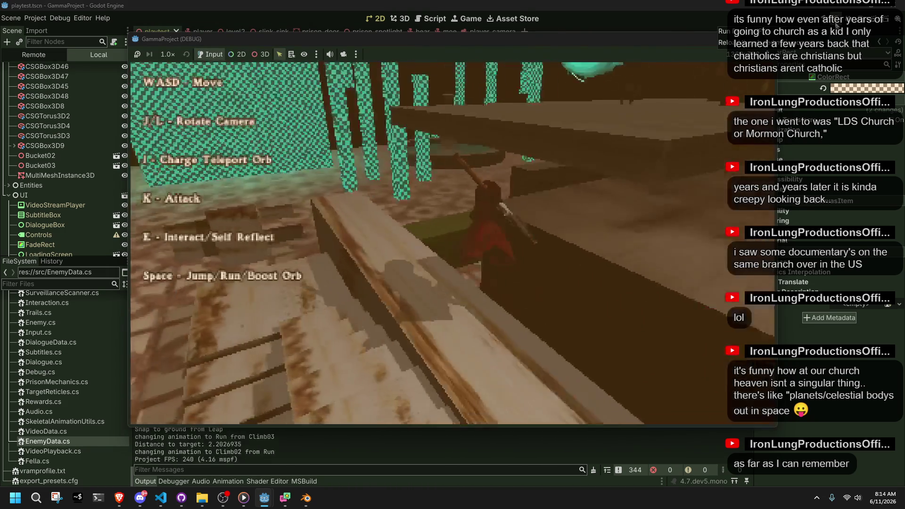
pyautogui.press('space')
pyautogui.press('w')
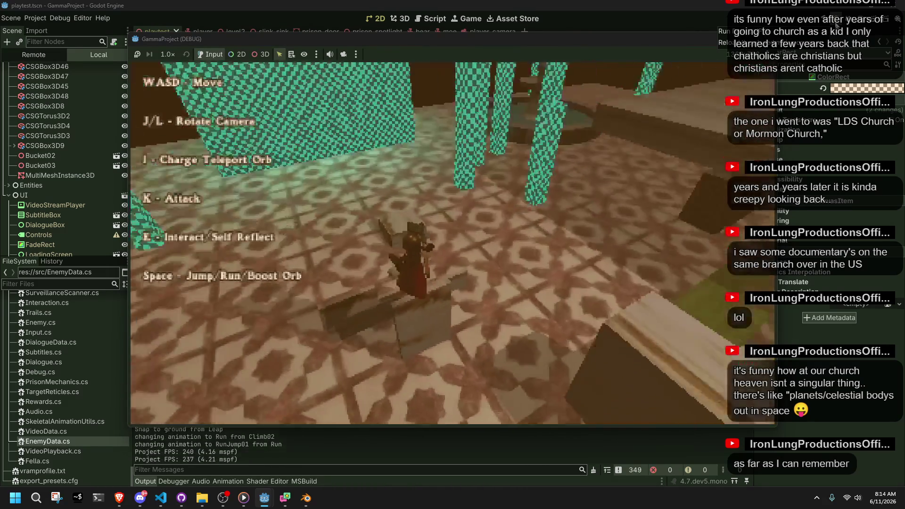
pyautogui.press('w')
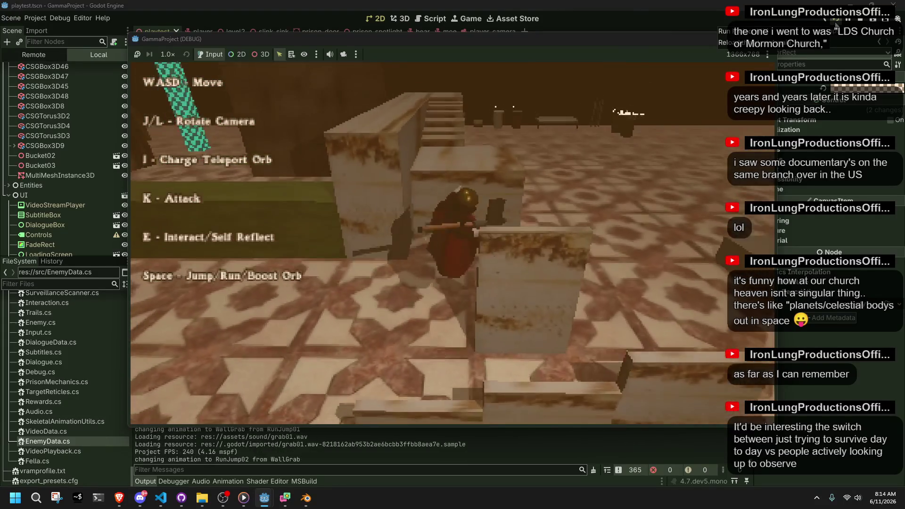
pyautogui.press('space')
pyautogui.press('w')
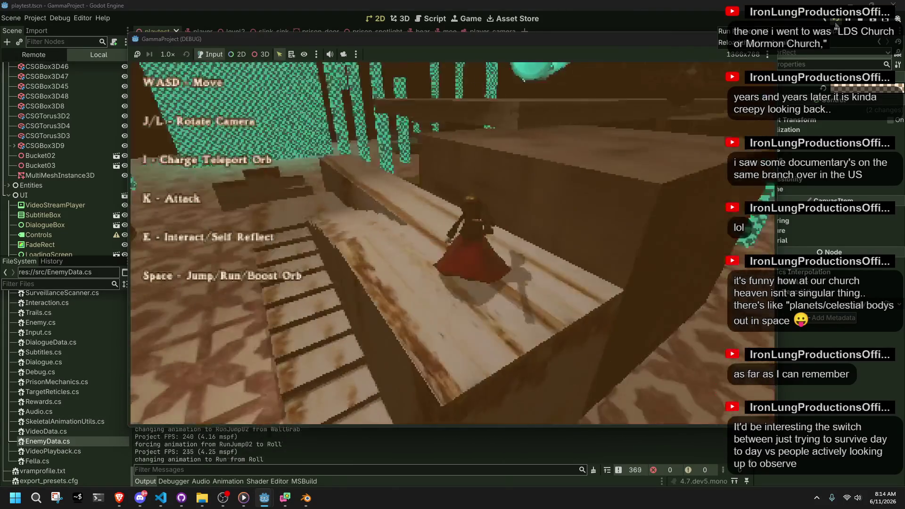
pyautogui.press('space')
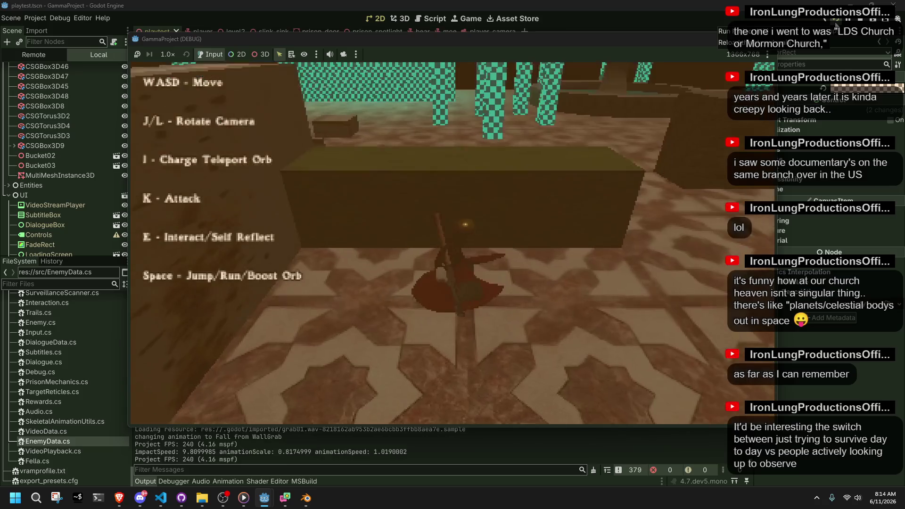
pyautogui.press('w')
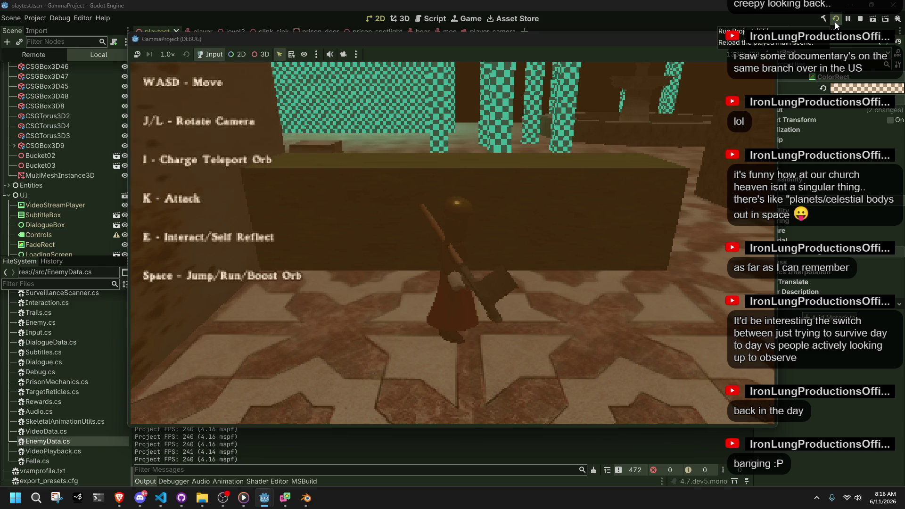
# Step: Run and leap onto the plank walkway, then climb onto the box
pyautogui.click(650, 186)
pyautogui.press('w')
pyautogui.press('space')
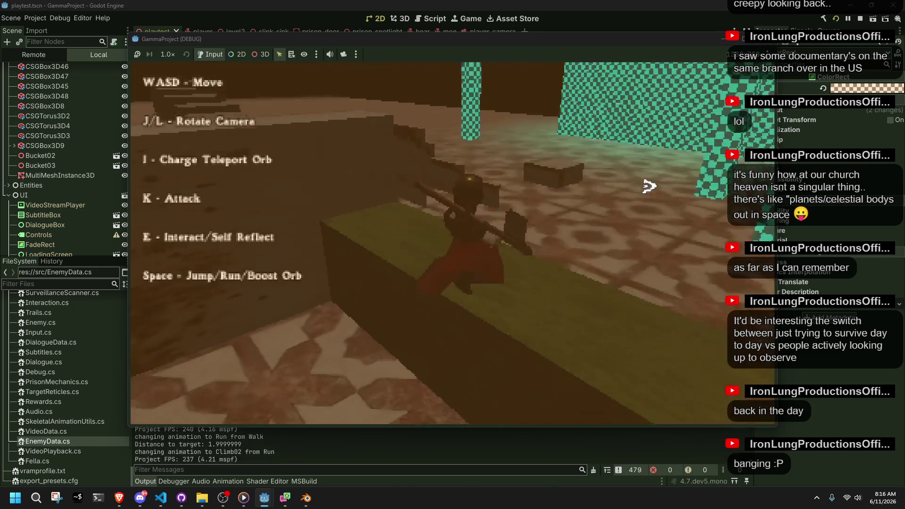
pyautogui.press('w')
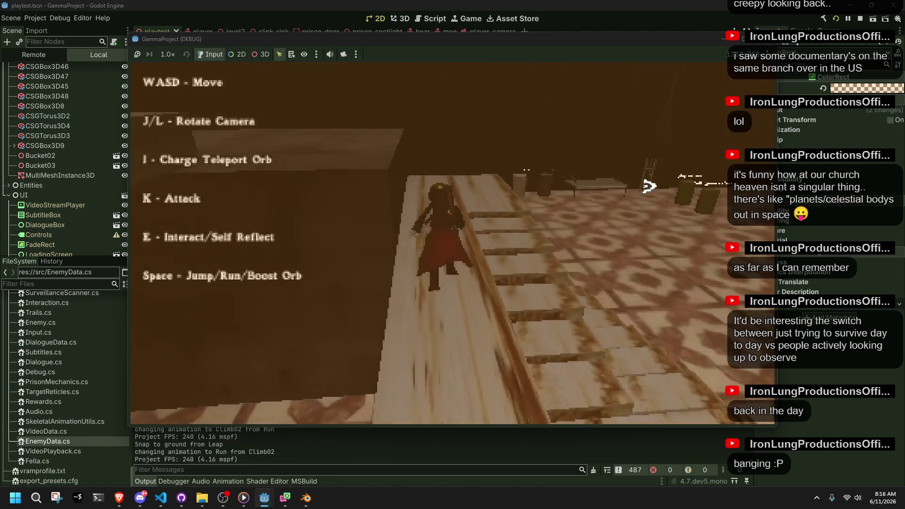
pyautogui.press('w')
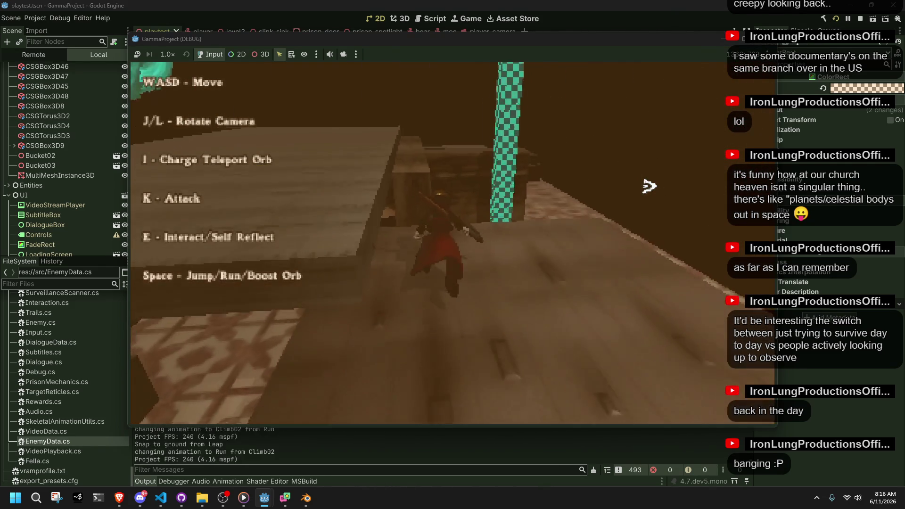
pyautogui.press('w')
pyautogui.press('w')
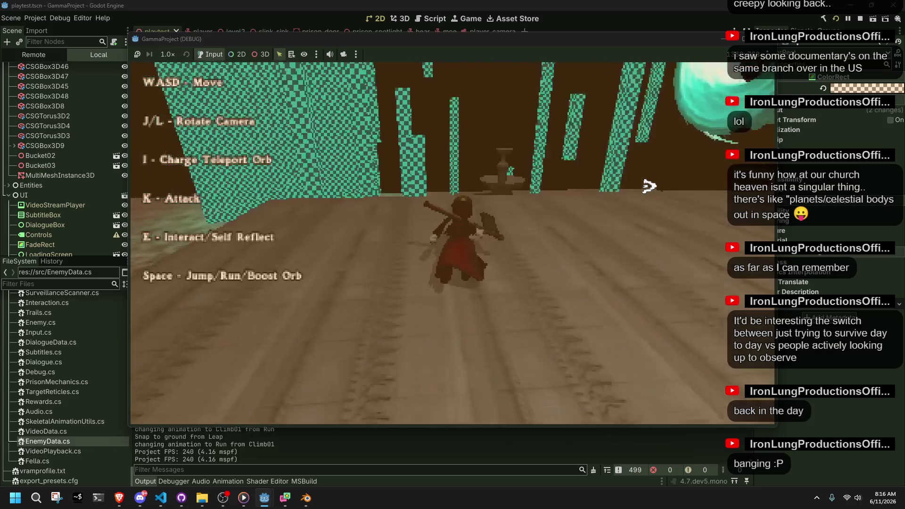
# Step: Turn left, jump through the fountain, pass the checkered pillars and jump onto the wall ledge
pyautogui.press('a')
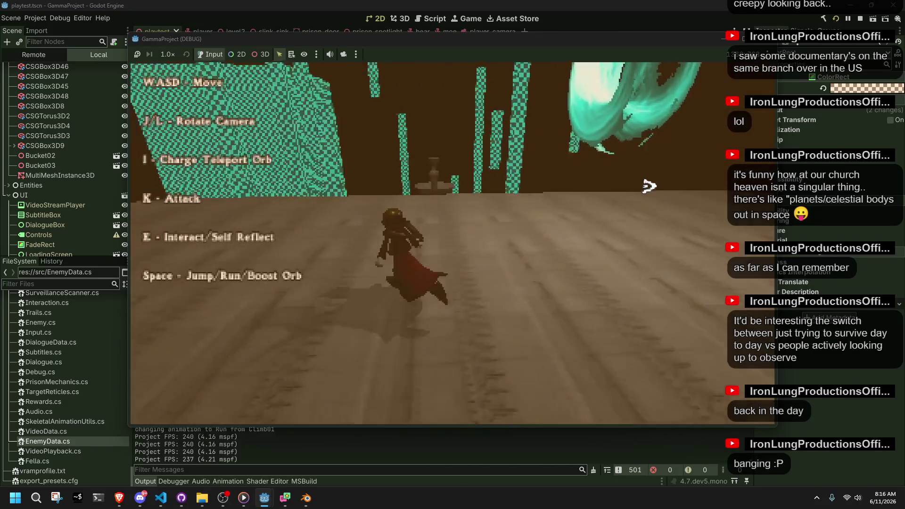
pyautogui.press('w')
pyautogui.press('space')
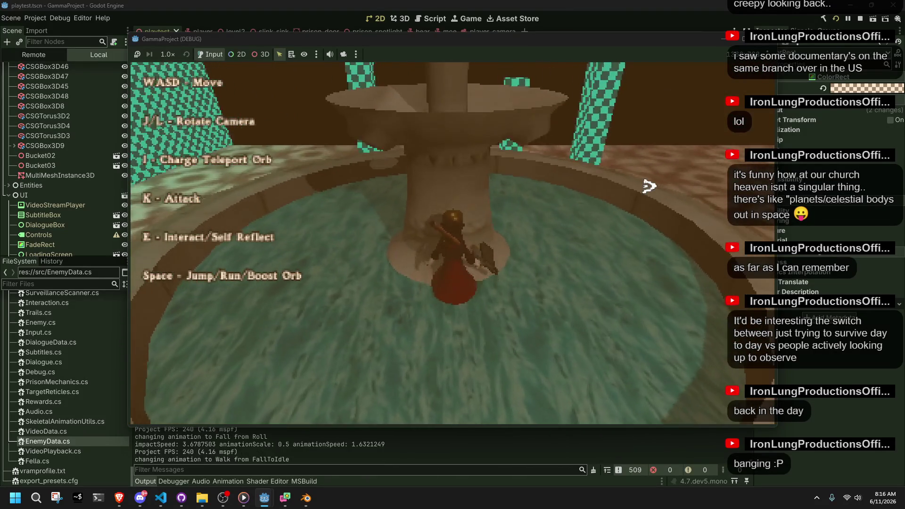
pyautogui.press('w')
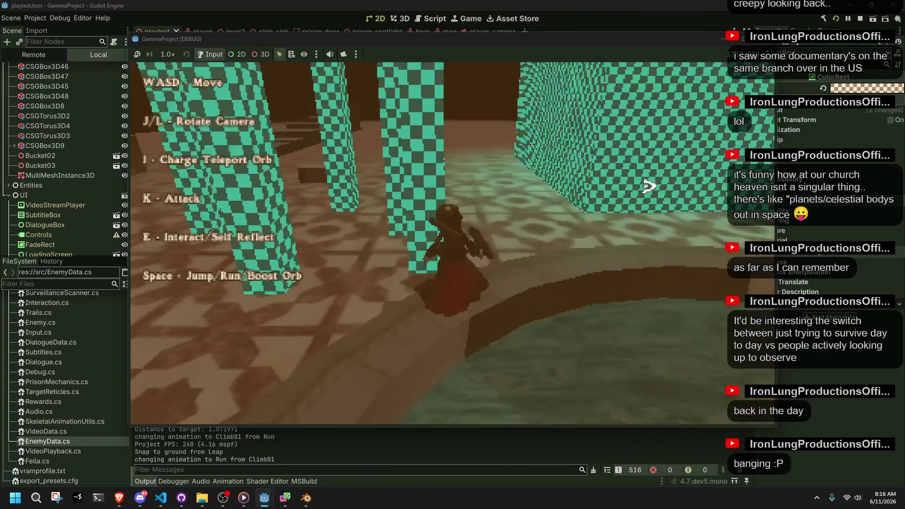
pyautogui.press('space')
pyautogui.press('s')
pyautogui.press('w')
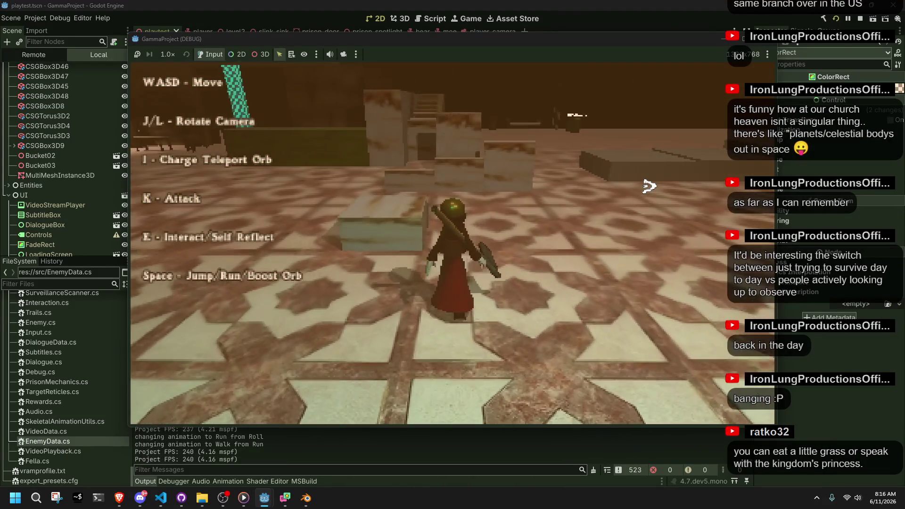
pyautogui.press('space')
pyautogui.press('space')
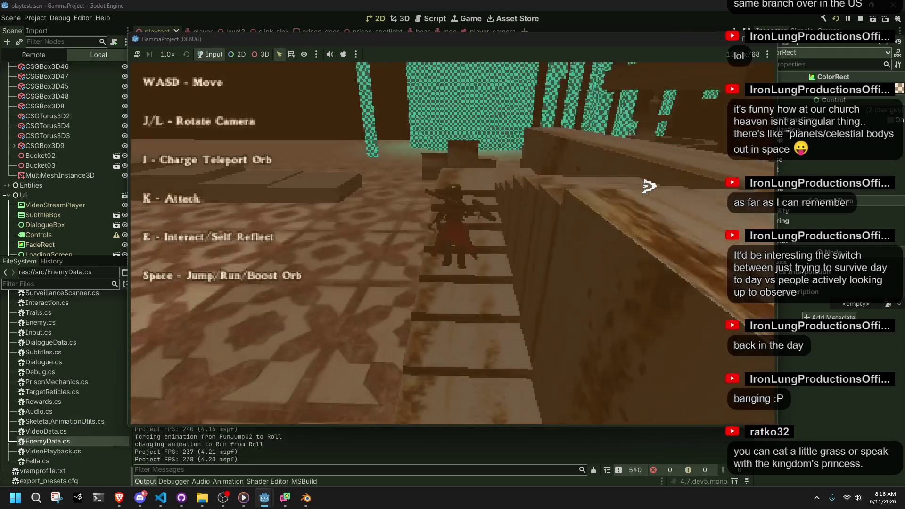
# Step: Jump along the wooden plank and climb the ledge from it several times
pyautogui.press('space')
pyautogui.press('w')
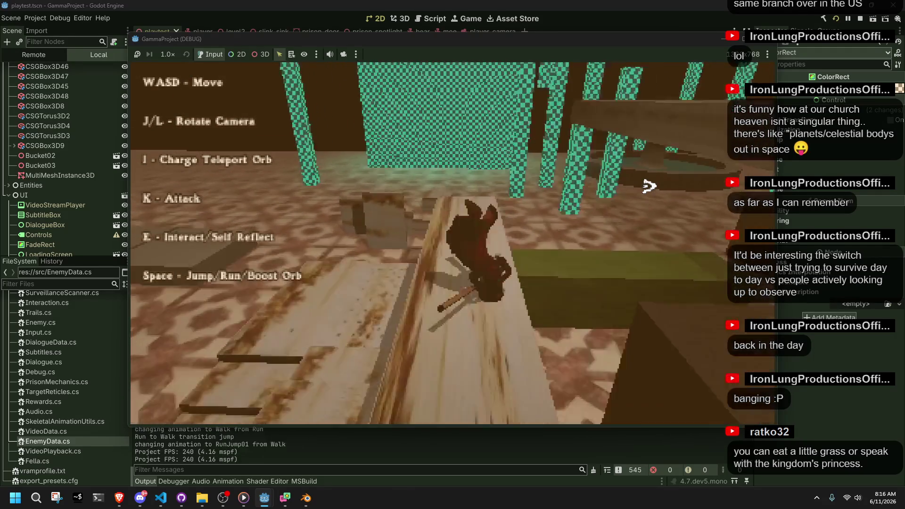
pyautogui.press('w')
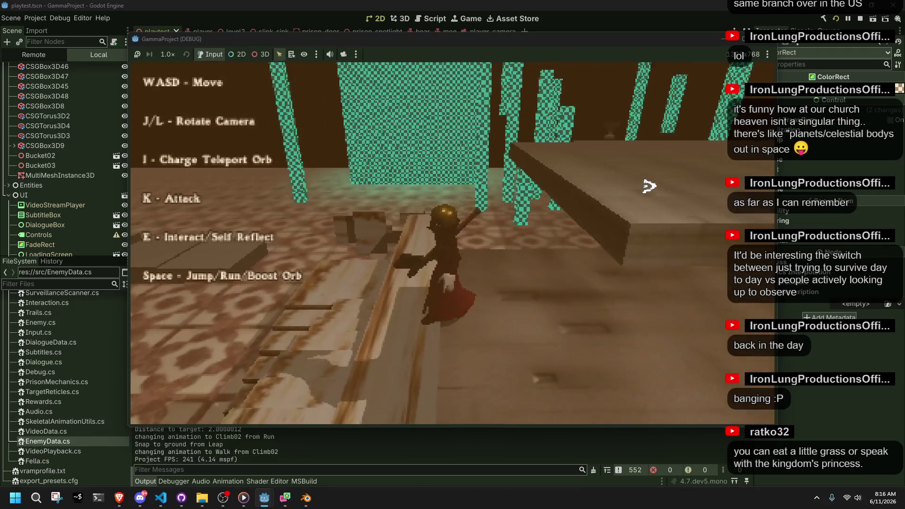
pyautogui.press('w')
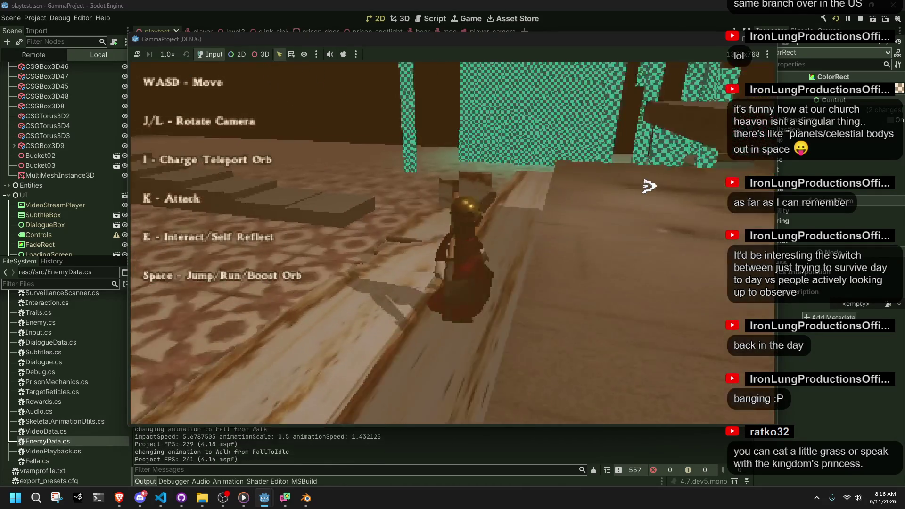
pyautogui.press('w')
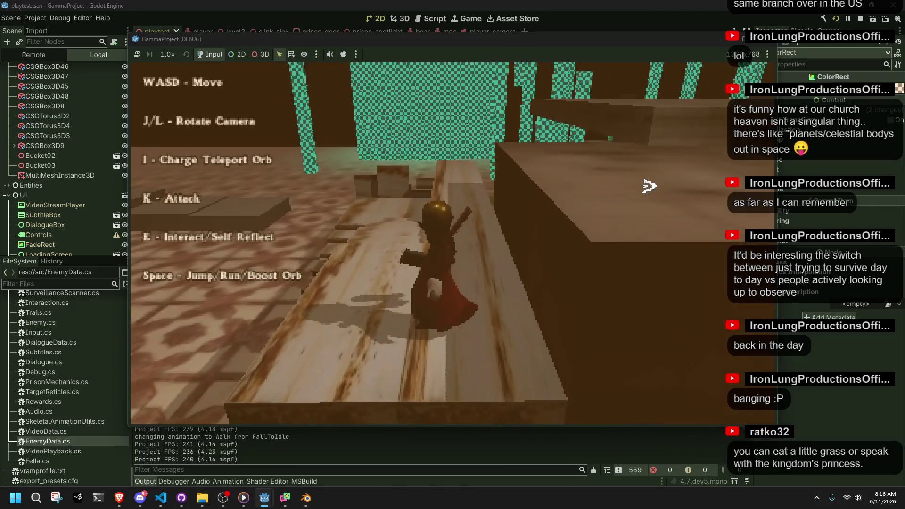
pyautogui.press('w')
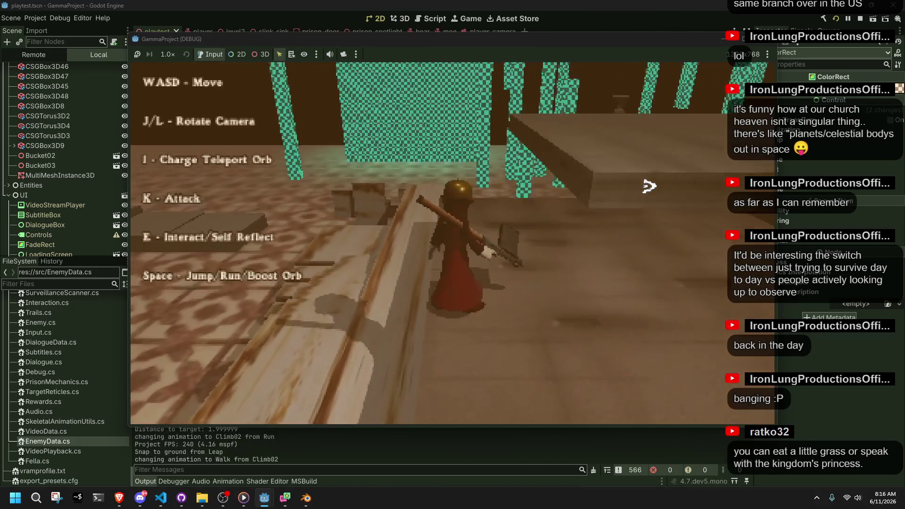
pyautogui.press('w')
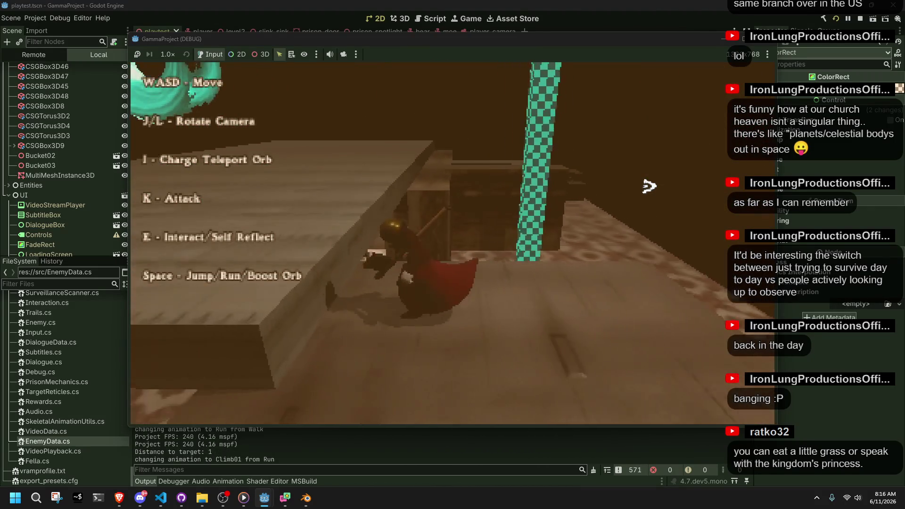
# Step: Walk off the ledge, drop onto the wooden ledge and head toward the staircase
pyautogui.press('w')
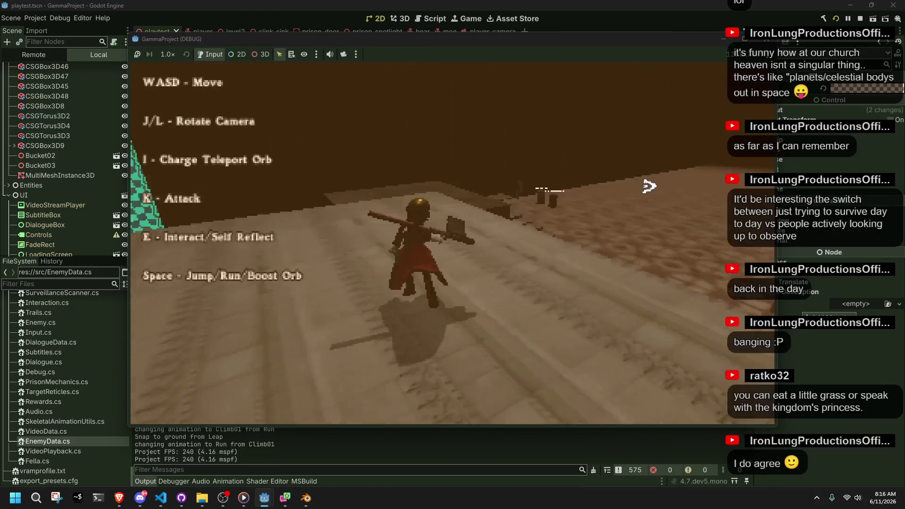
pyautogui.press('w')
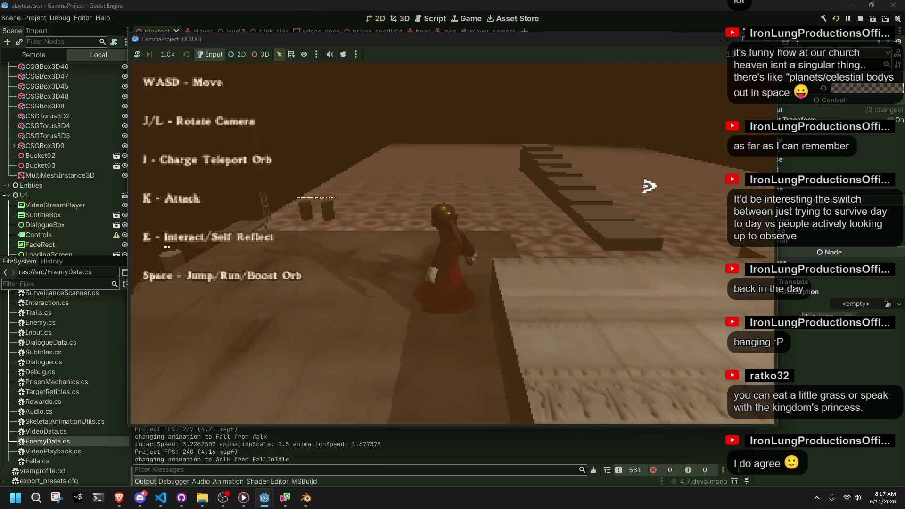
pyautogui.press('w')
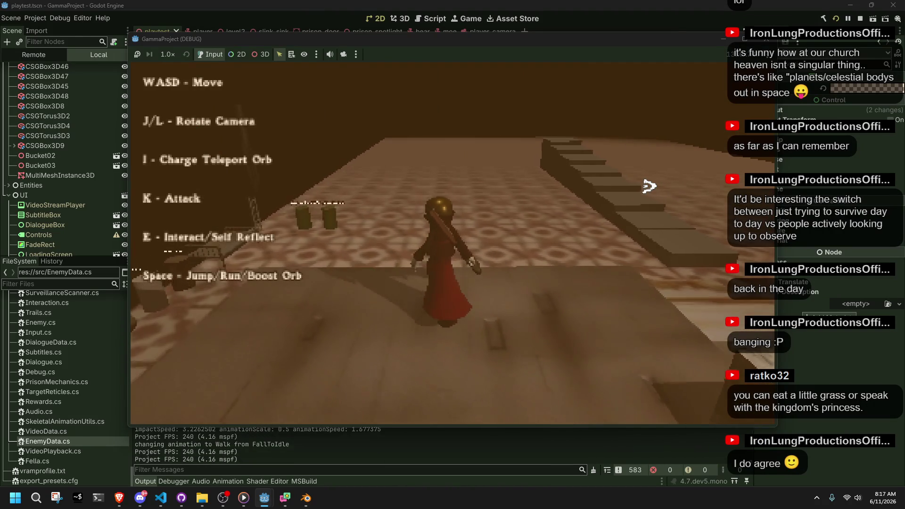
pyautogui.press('w')
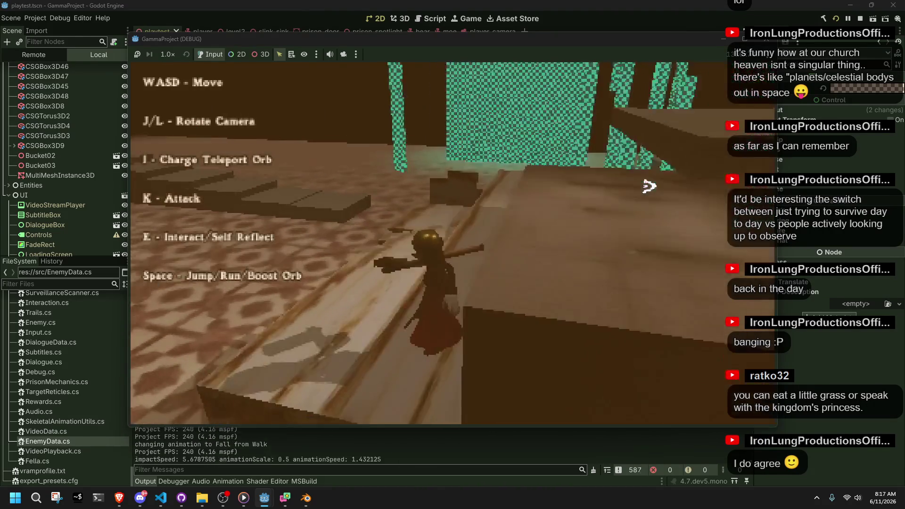
pyautogui.press('w')
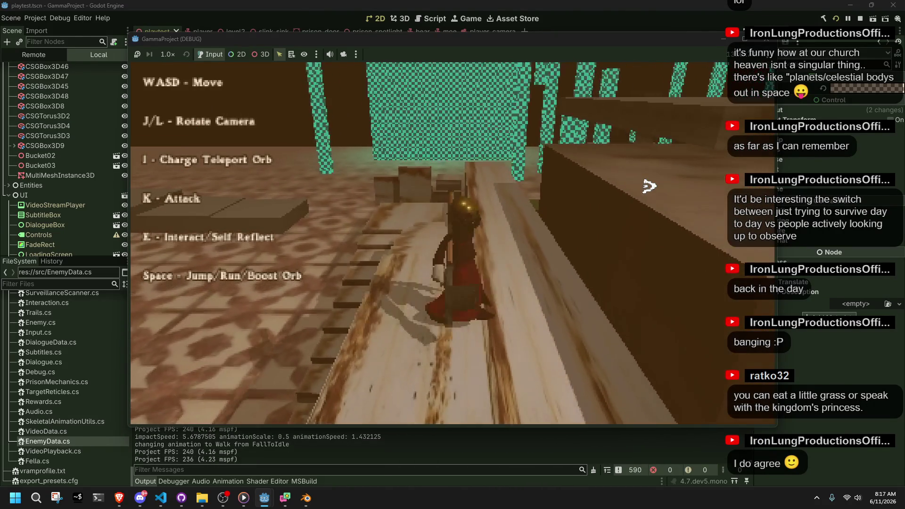
pyautogui.press('w')
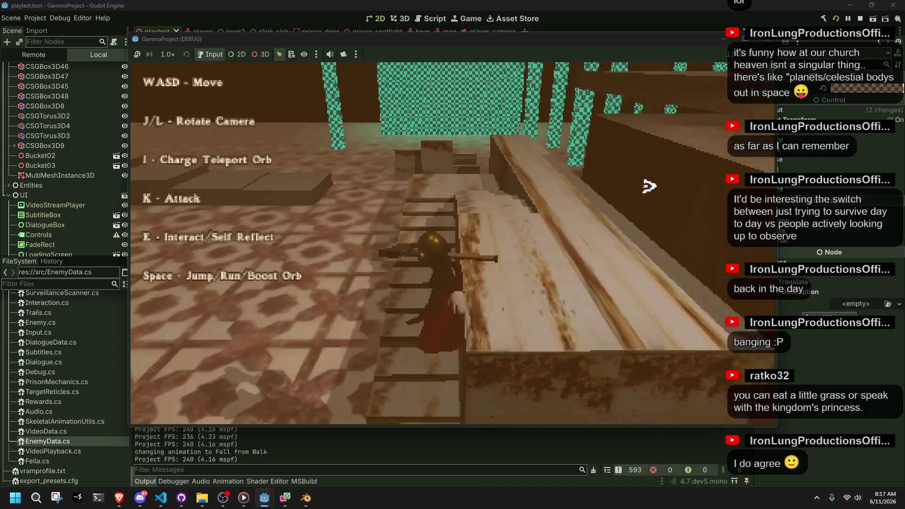
# Step: Jump from the stone steps, roll past the chest, cross the platform and reach the tiled floor
pyautogui.press('w')
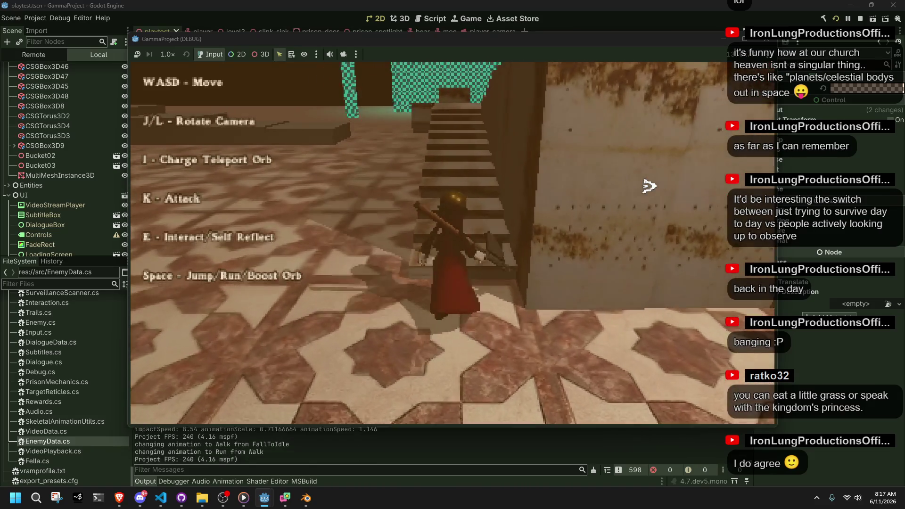
pyautogui.press('space')
pyautogui.press('w')
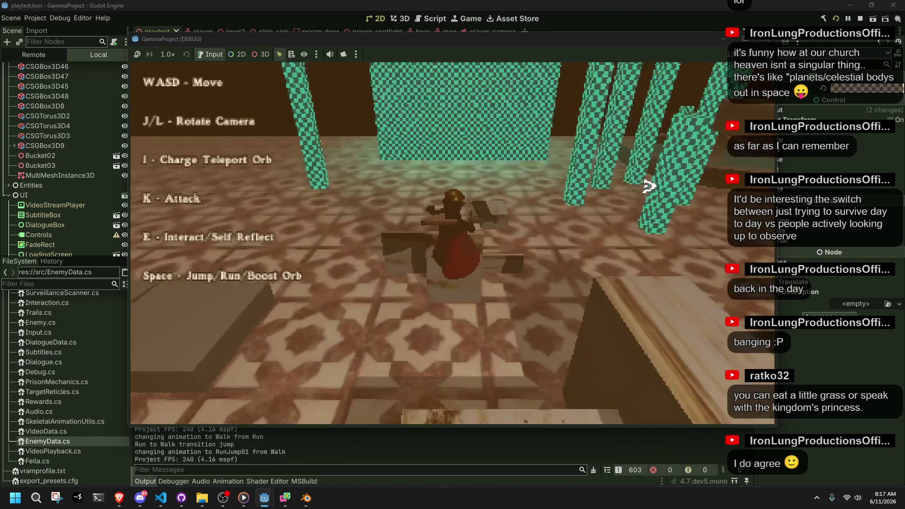
pyautogui.press('w')
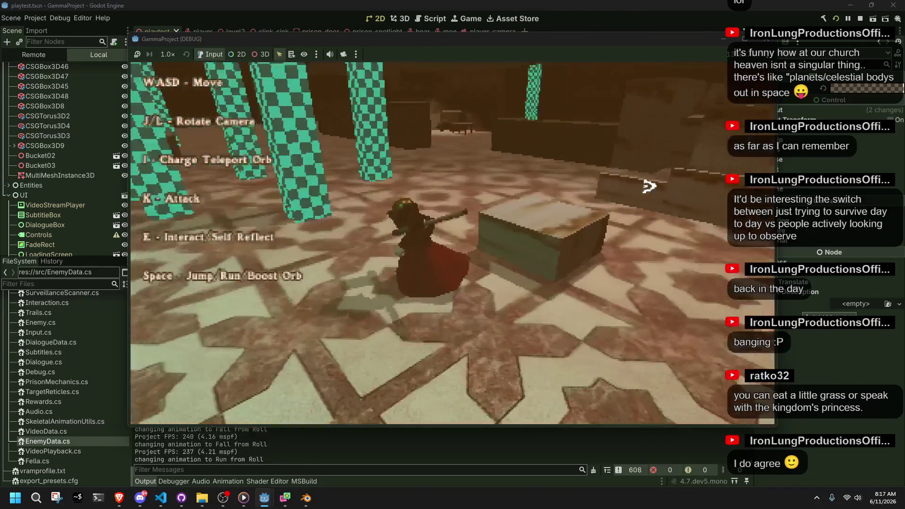
pyautogui.press('w')
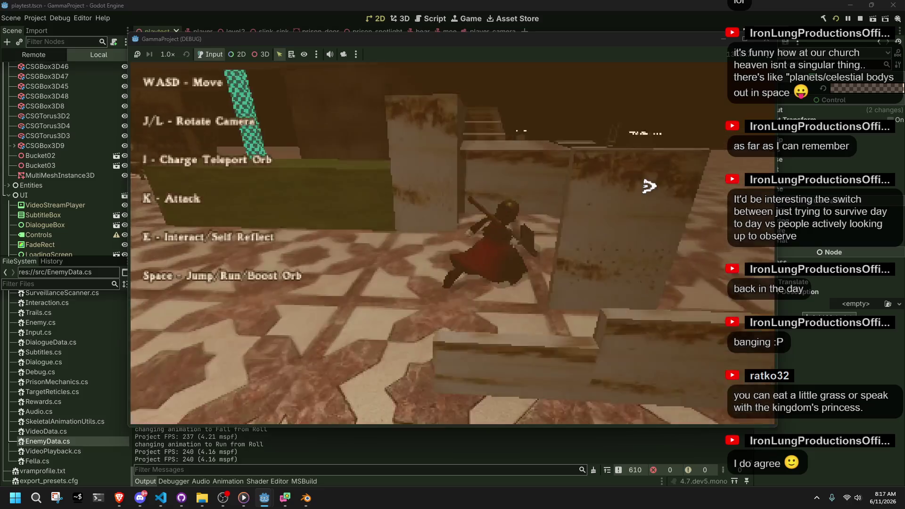
pyautogui.press('w')
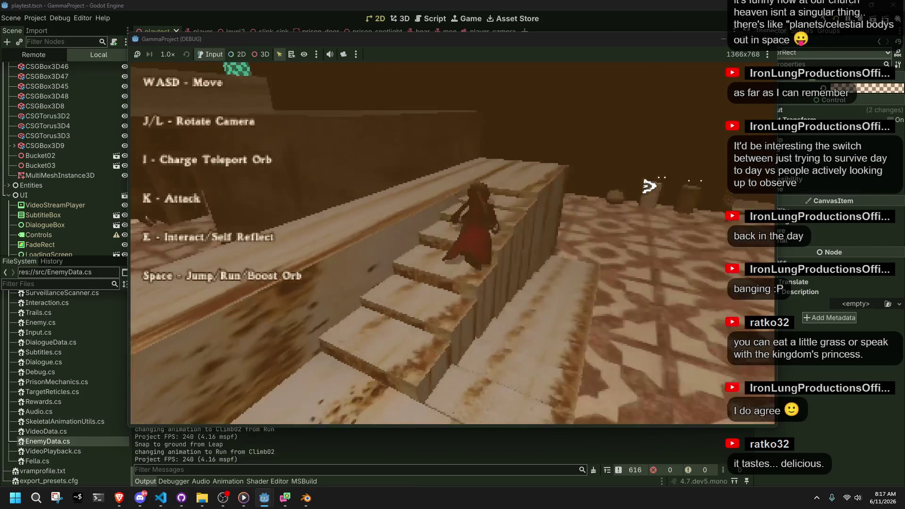
pyautogui.press('w')
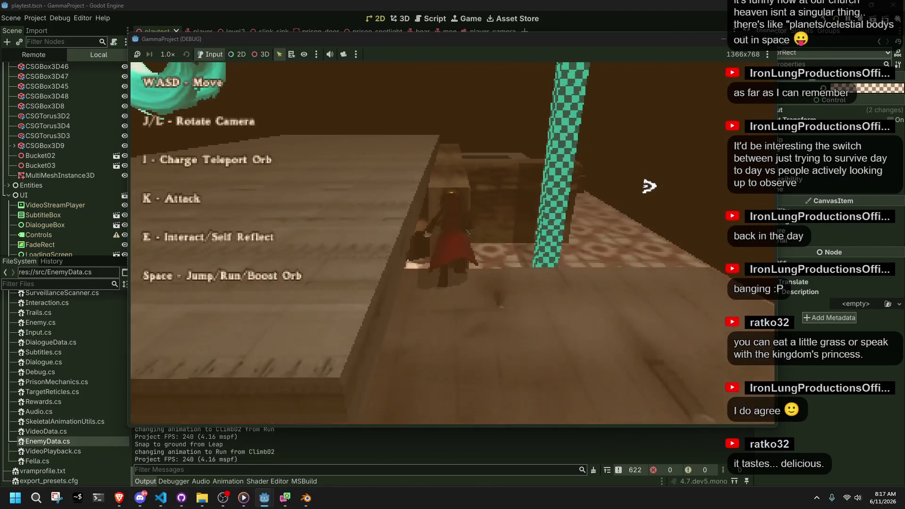
pyautogui.press('w')
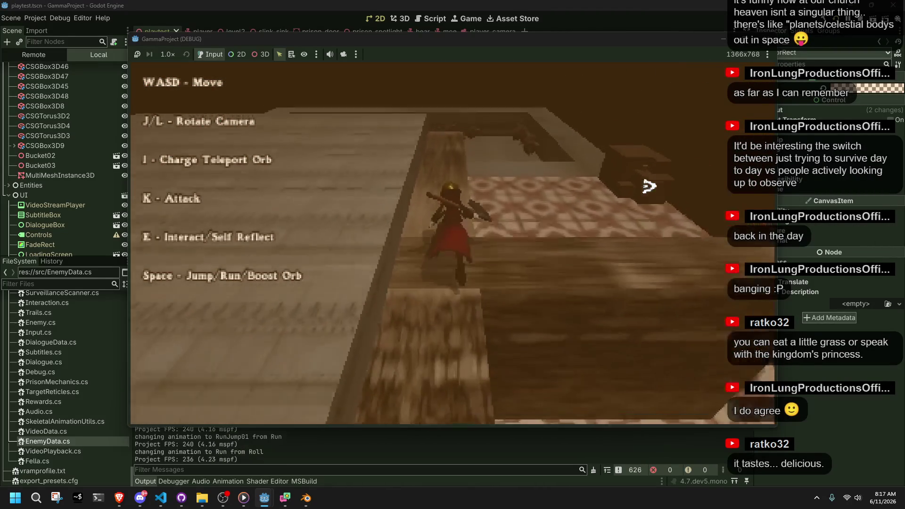
pyautogui.press('w')
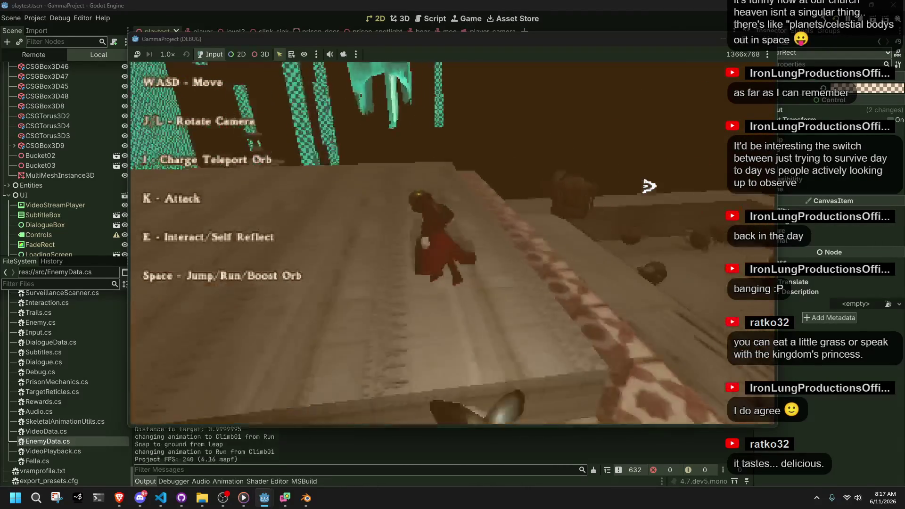
pyautogui.press('w')
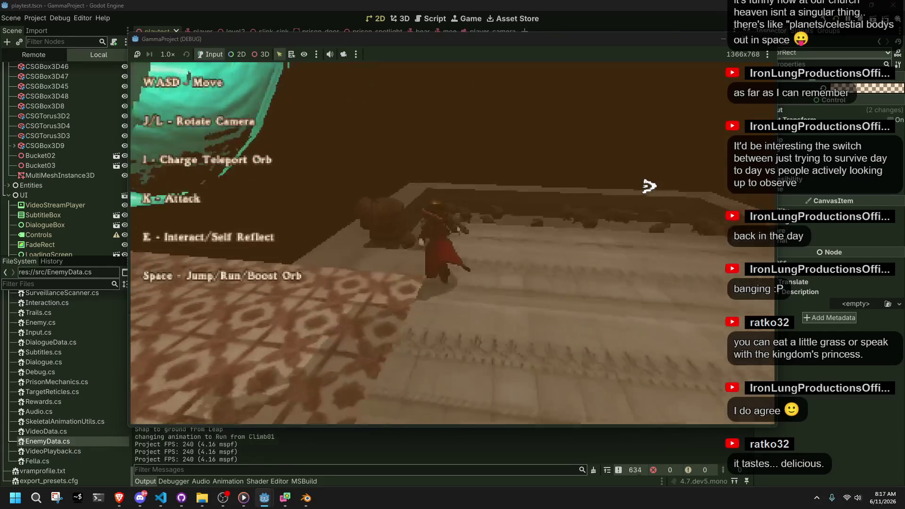
pyautogui.press('space')
pyautogui.press('w')
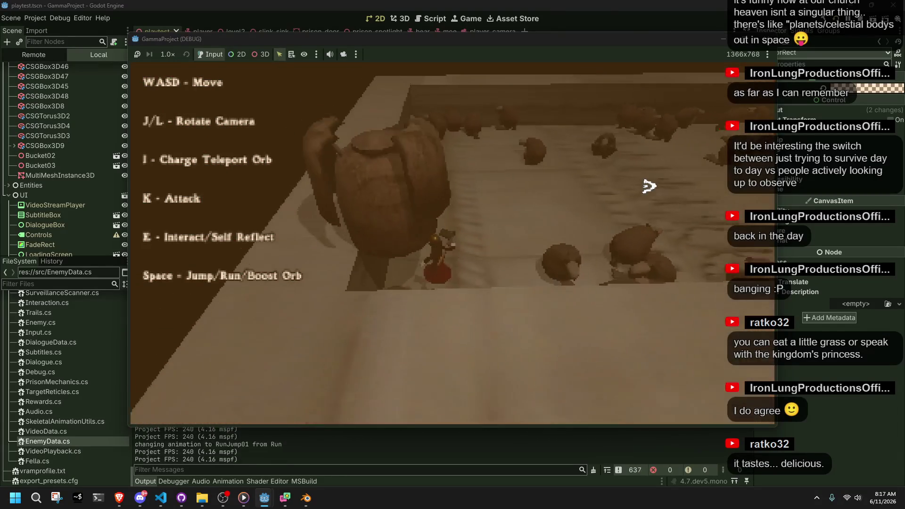
# Step: Climb the boulders, jump to grab the stone pillar, then stop the game
pyautogui.press('w')
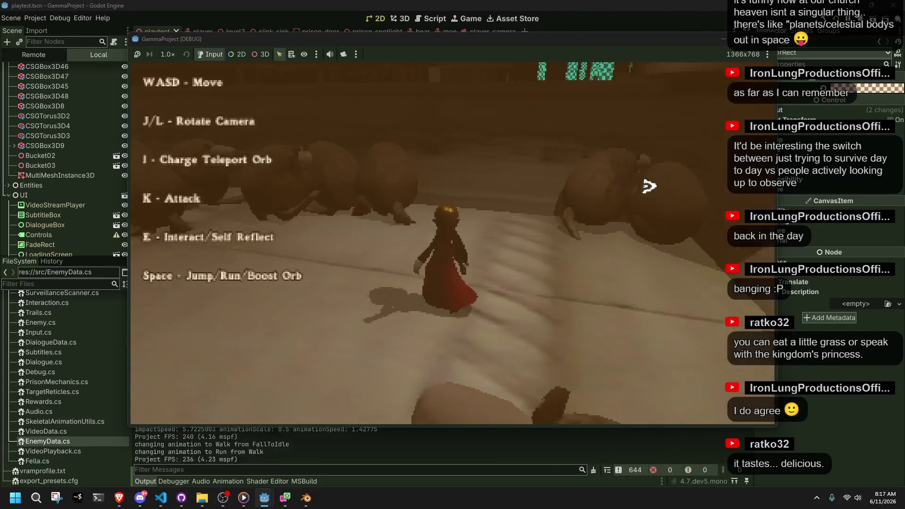
pyautogui.press('w')
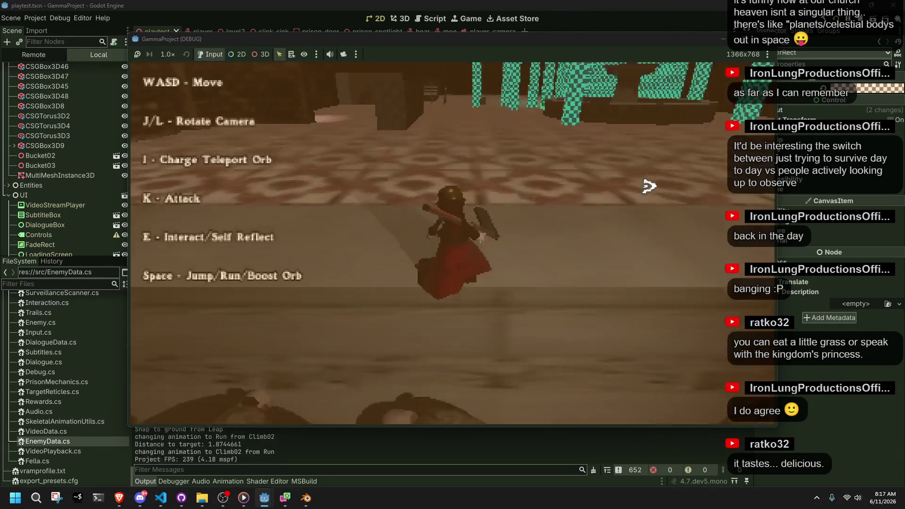
pyautogui.press('a')
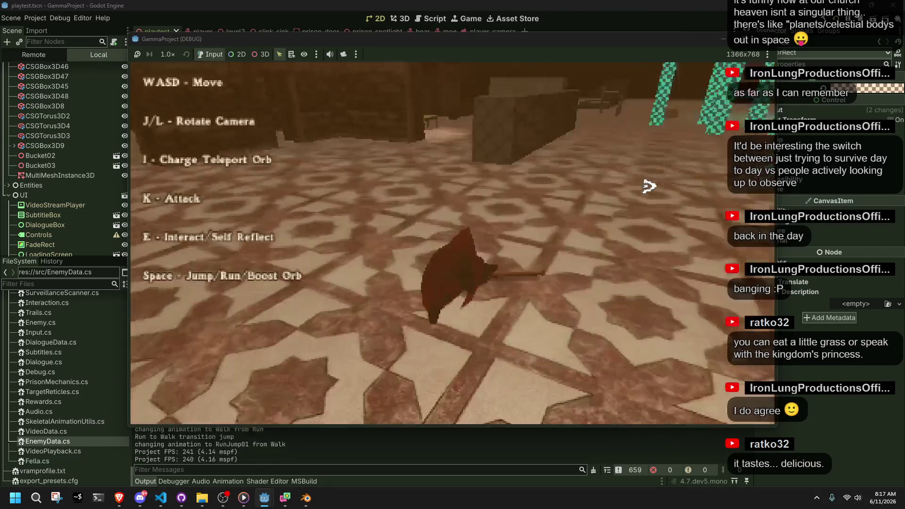
pyautogui.press('w')
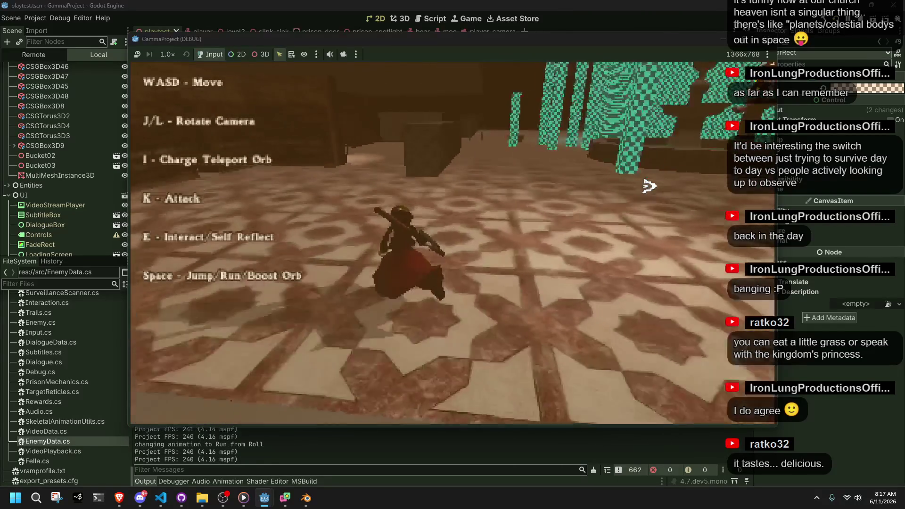
pyautogui.press('space')
pyautogui.press('w')
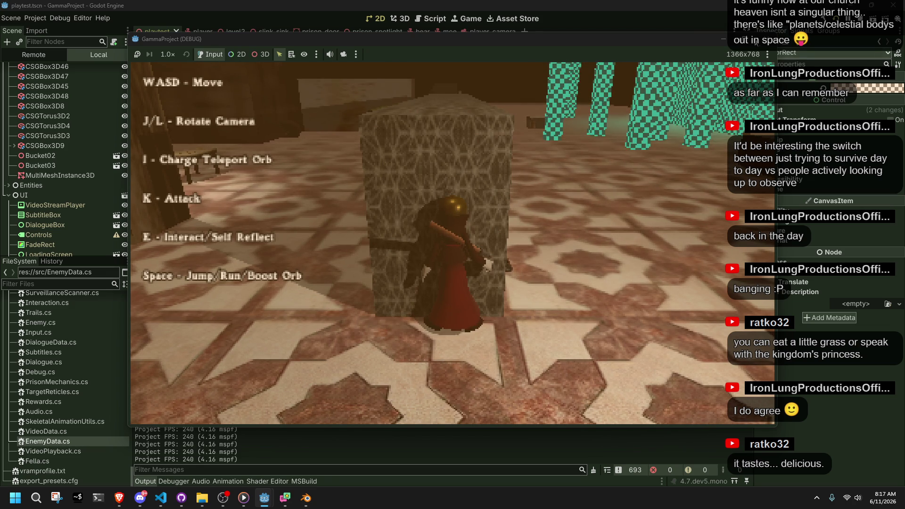
pyautogui.press('F8')
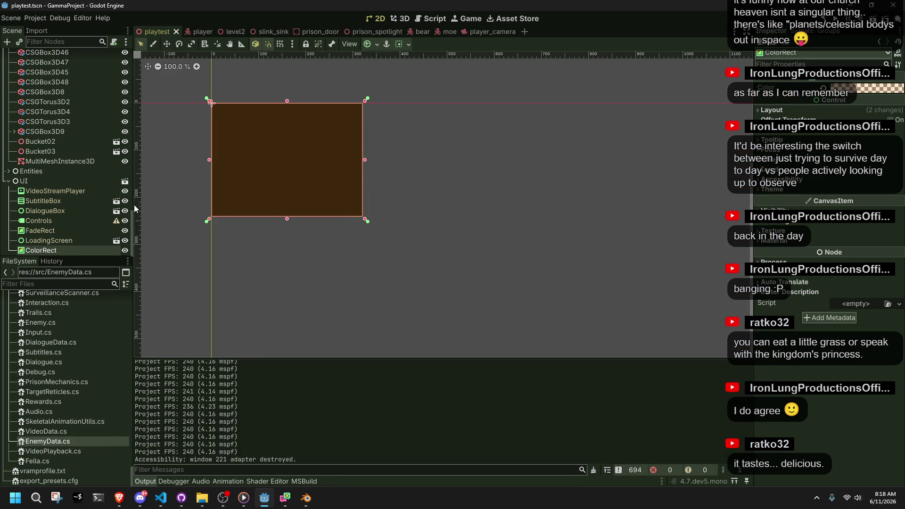
# Step: Delete the ColorRect node from the scene
pyautogui.scroll(-1, 136, 206)
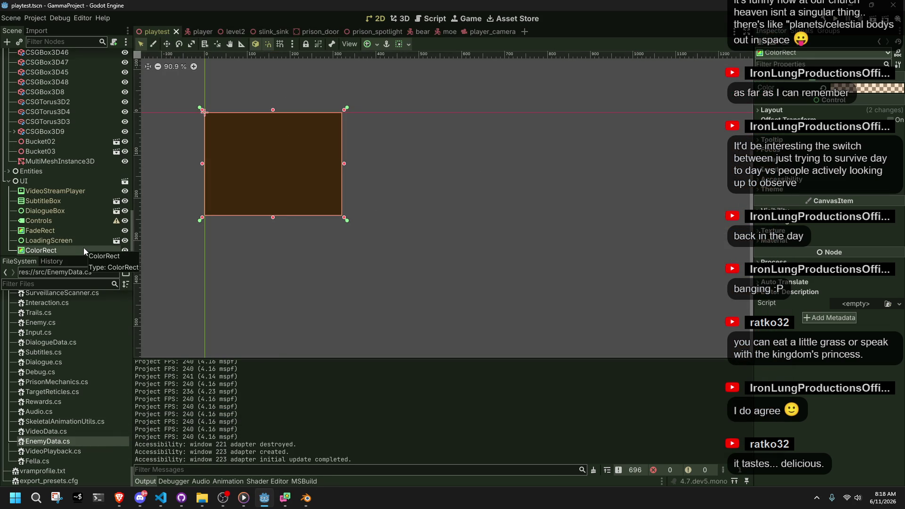
pyautogui.press('Delete')
pyautogui.click(409, 263)
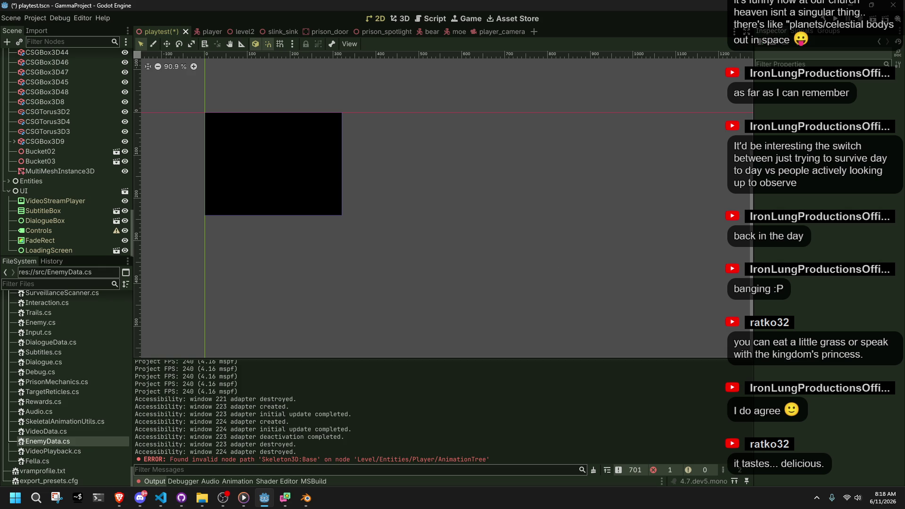
pyautogui.hotkey('alt', 'Tab')
pyautogui.hotkey('alt', 'Tab')
# Step: Save the playtest scene, then move the bible.pdf browser window to the screen centre
pyautogui.scroll(3, 345, 242)
pyautogui.moveTo(260, 216); pyautogui.dragTo(451, 298)
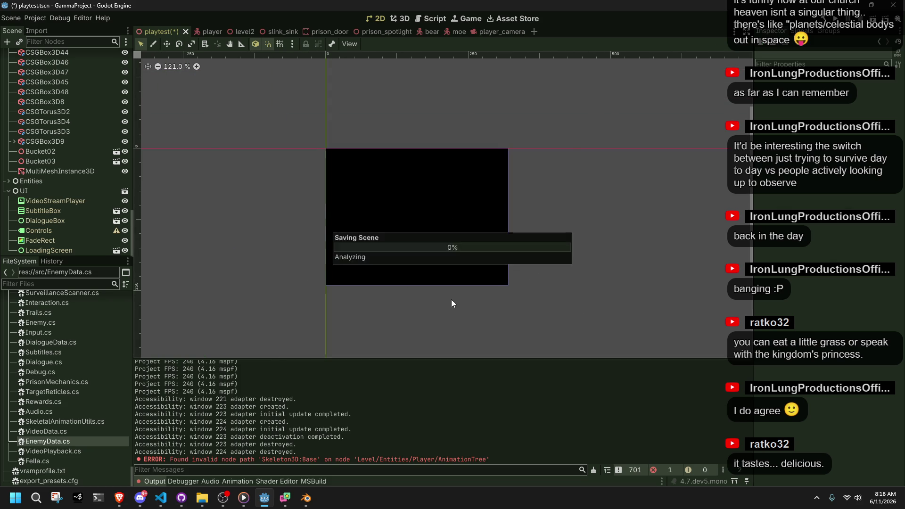
pyautogui.hotkey('ctrl', 's')
pyautogui.scroll(4, 451, 298)
pyautogui.scroll(1, 451, 299)
pyautogui.moveTo(509, 215); pyautogui.dragTo(560, 287)
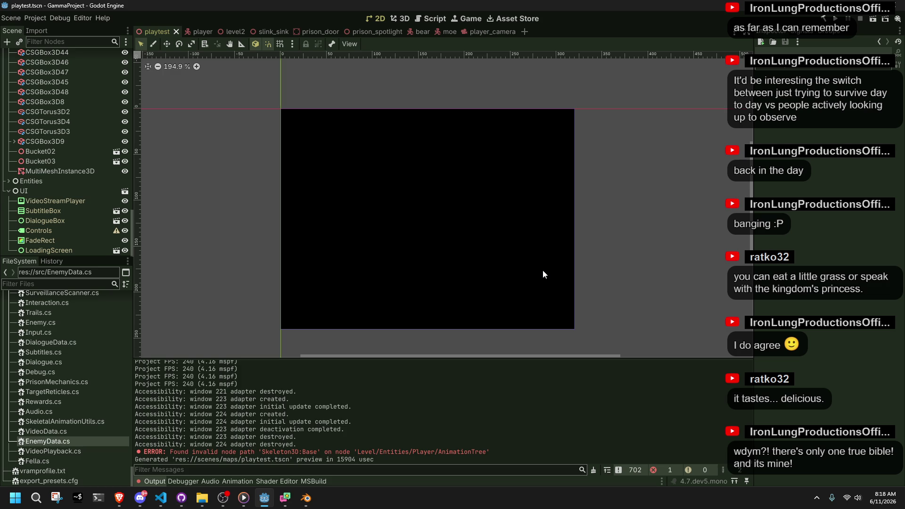
pyautogui.scroll(2, 542, 270)
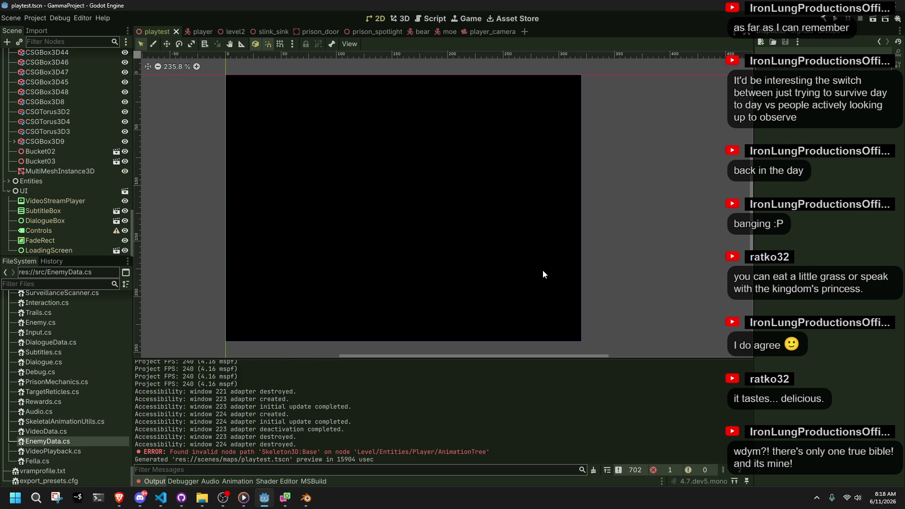
pyautogui.press('super+e')
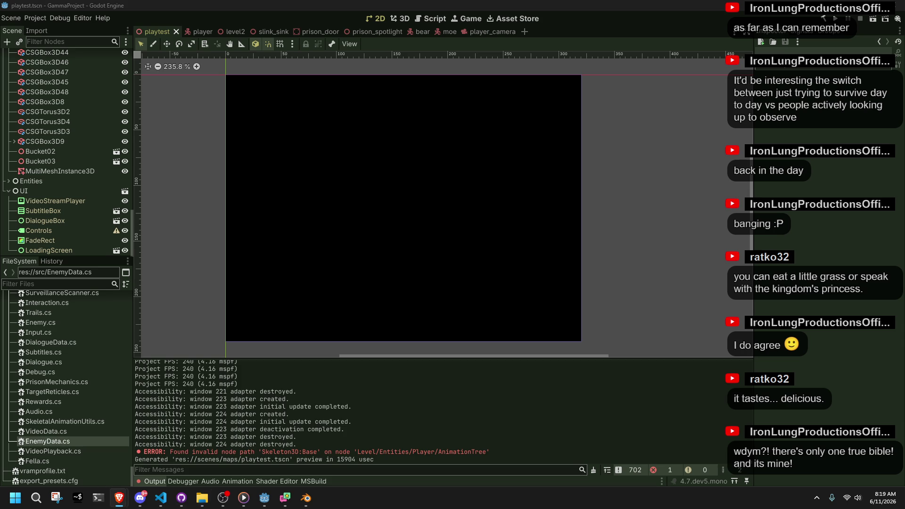
pyautogui.moveTo(904, 274)
pyautogui.mouseDown()
pyautogui.moveTo(734, 233)
pyautogui.moveTo(654, 156)
pyautogui.moveTo(578, 30)
pyautogui.mouseUp()
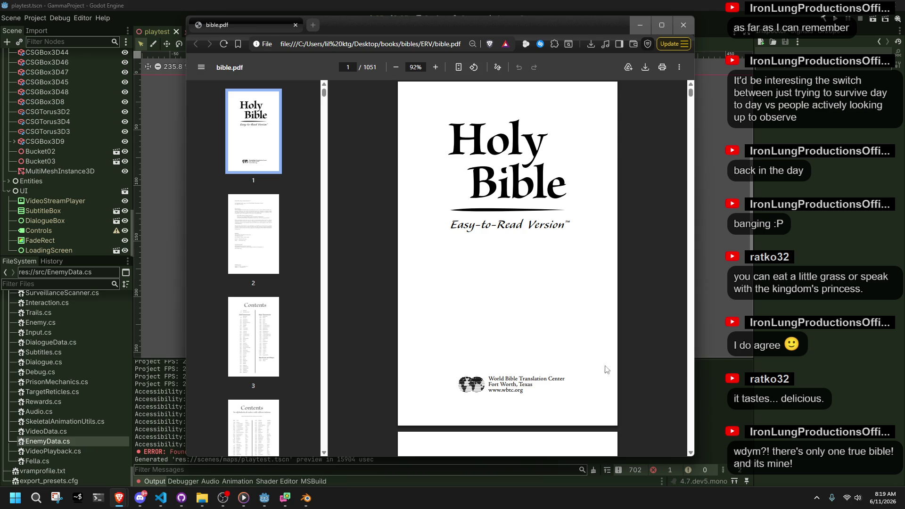
# Step: Select the Easy-to-Read Version subtitle, scroll the PDF, then close the bible.pdf window
pyautogui.moveTo(451, 218); pyautogui.dragTo(564, 225)
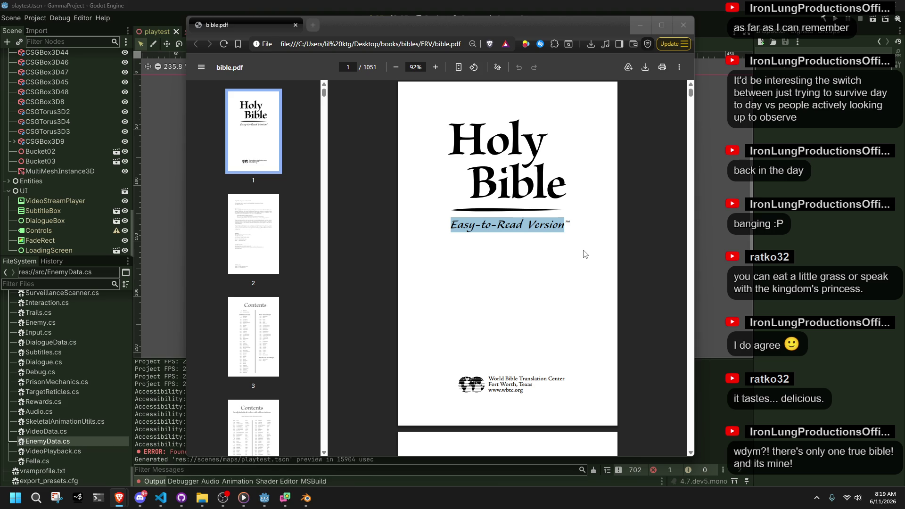
pyautogui.click(583, 254)
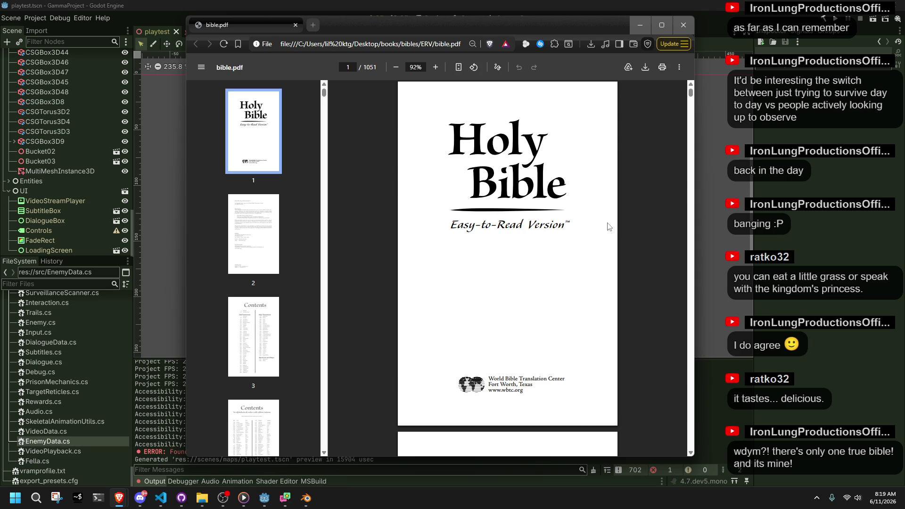
pyautogui.scroll(-2, 527, 253)
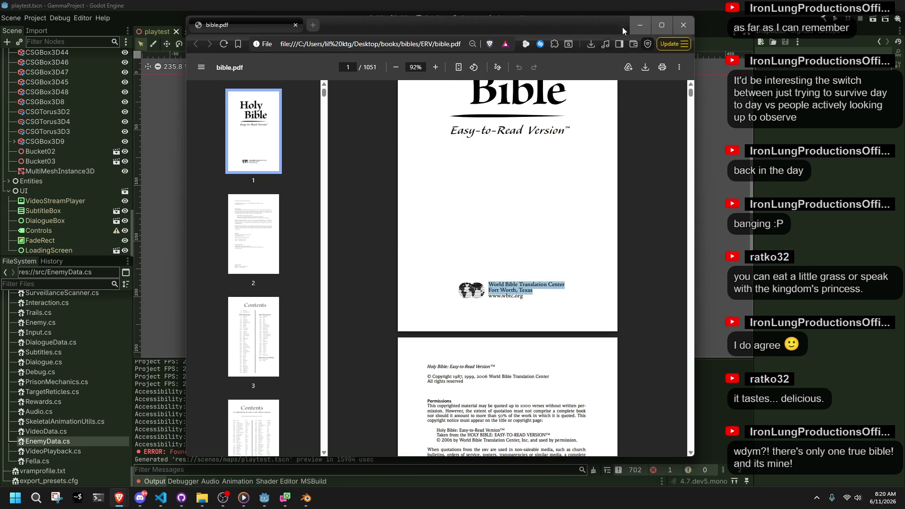
pyautogui.click(683, 24)
pyautogui.scroll(-2, 464, 294)
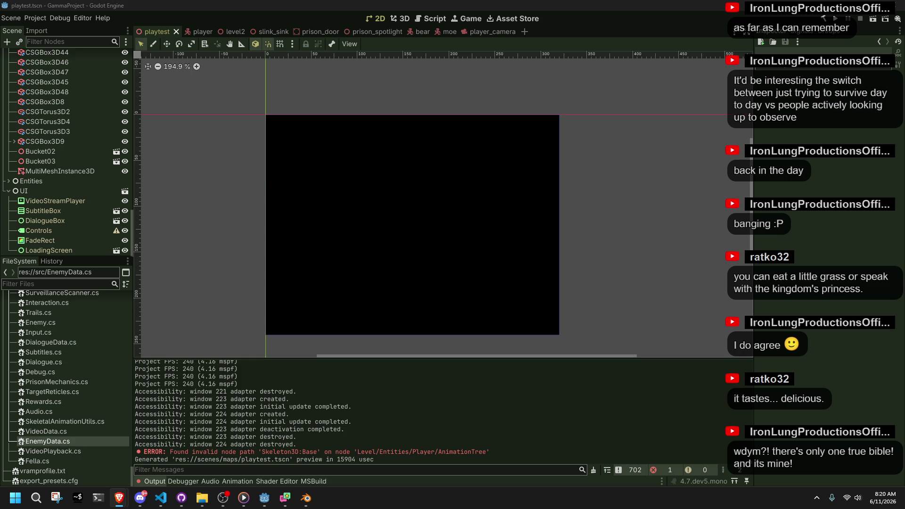
# Step: Run the project, move past the fountain and along the walkway onto the grey stairway, then stop
pyautogui.click(835, 21)
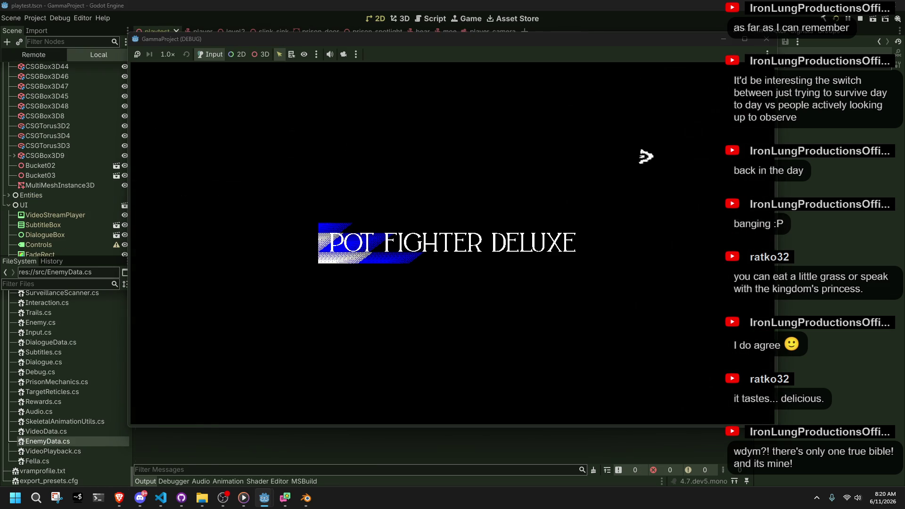
pyautogui.press('w')
pyautogui.press('w')
pyautogui.press('w')
pyautogui.press('w')
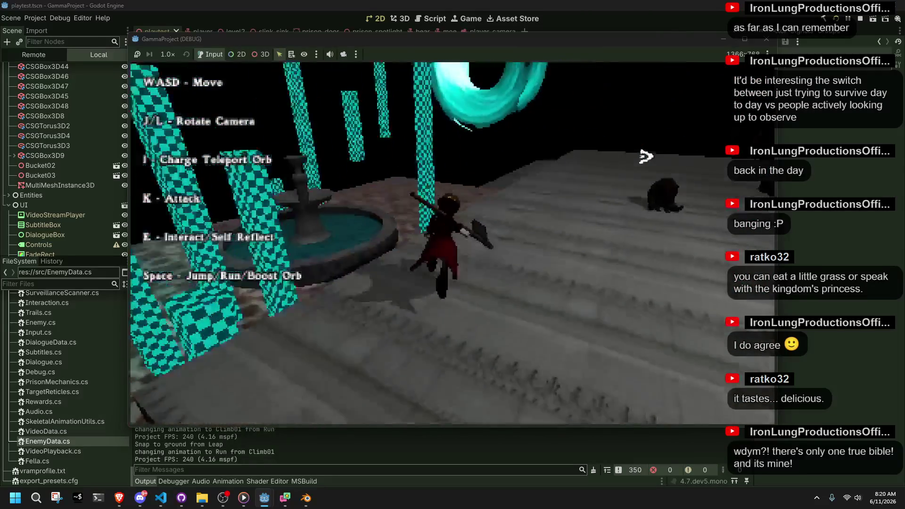
pyautogui.press('w')
pyautogui.press('w')
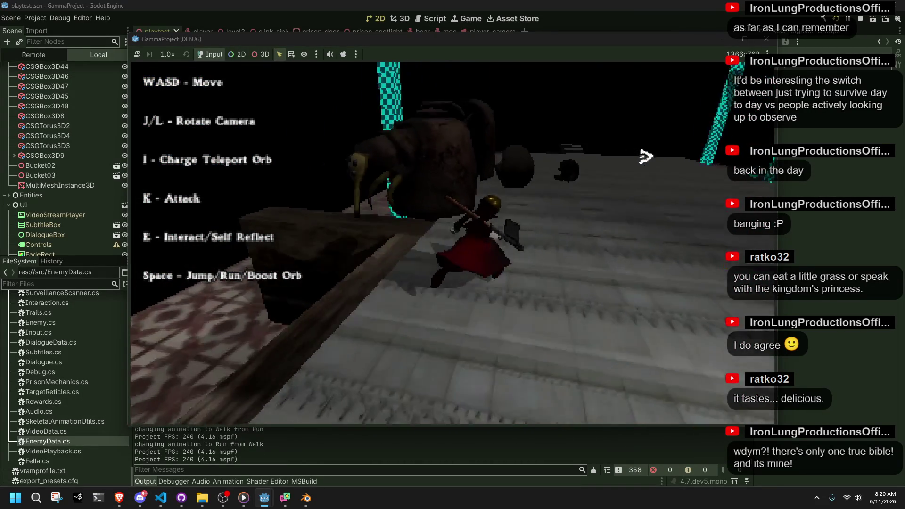
pyautogui.press('w')
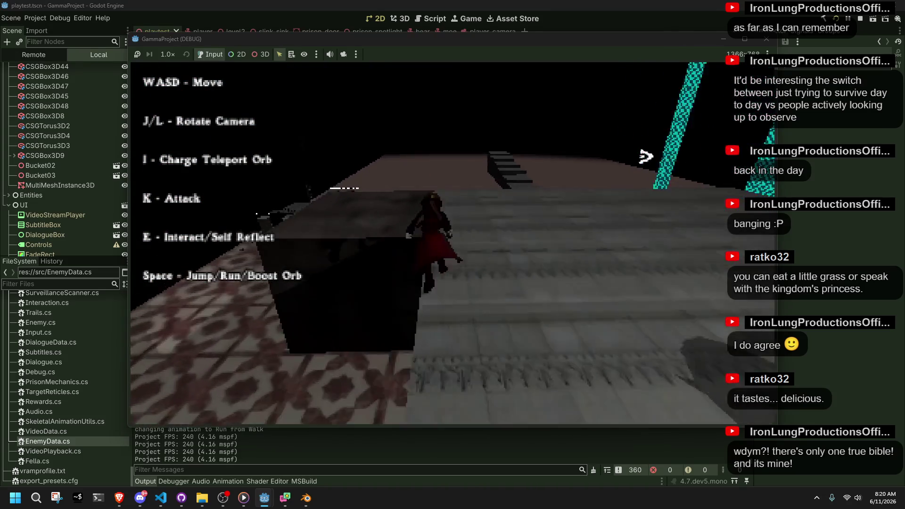
pyautogui.press('w')
pyautogui.press('w')
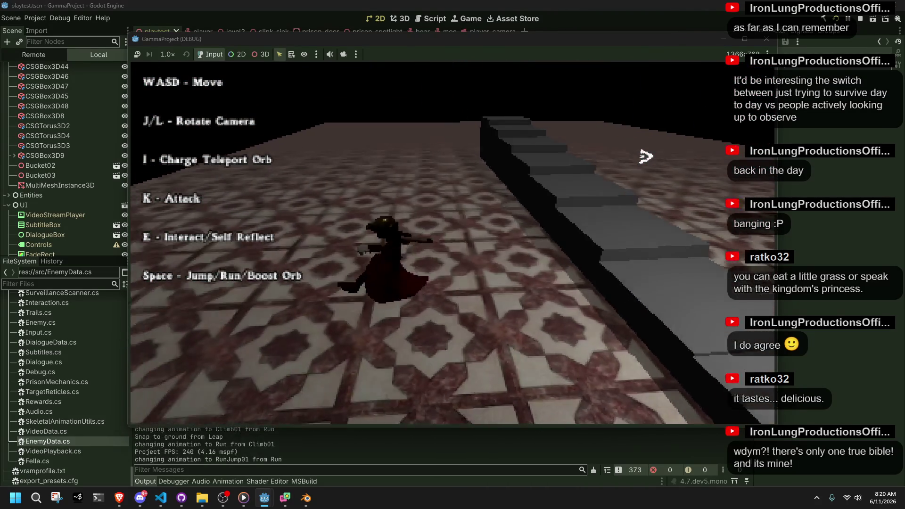
pyautogui.press('w')
pyautogui.press('w')
pyautogui.press('w')
pyautogui.press('w')
pyautogui.press('space')
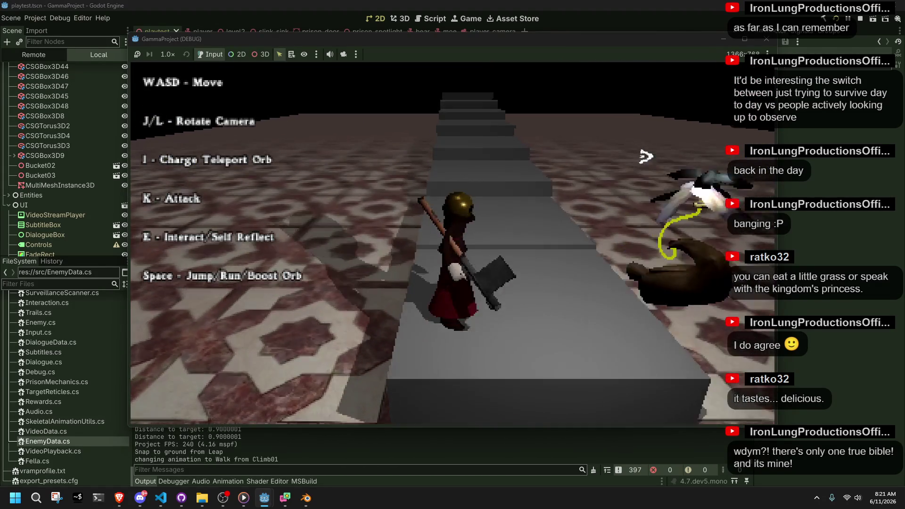
pyautogui.press('F8')
# Step: Inspect Physics Ticks per Second (24) in Project Settings, then relaunch the game
pyautogui.click(44, 17)
pyautogui.click(45, 29)
pyautogui.click(507, 102)
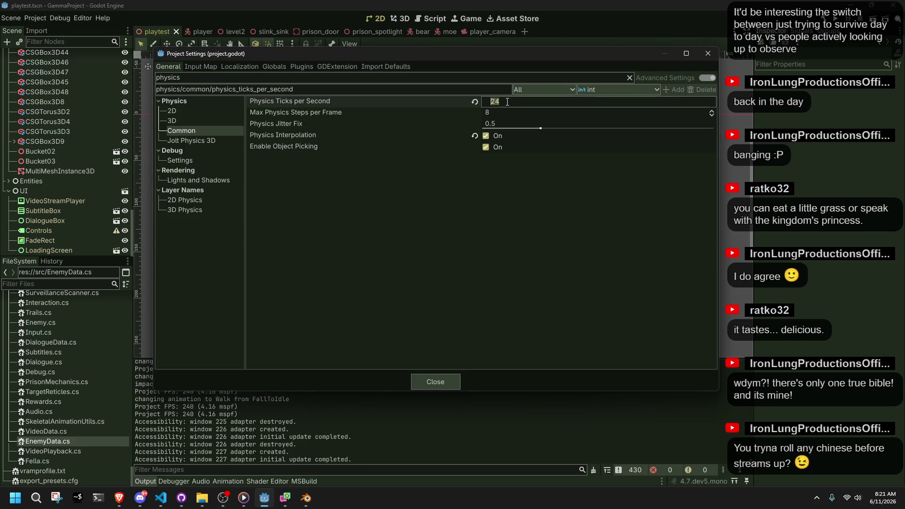
pyautogui.click(441, 381)
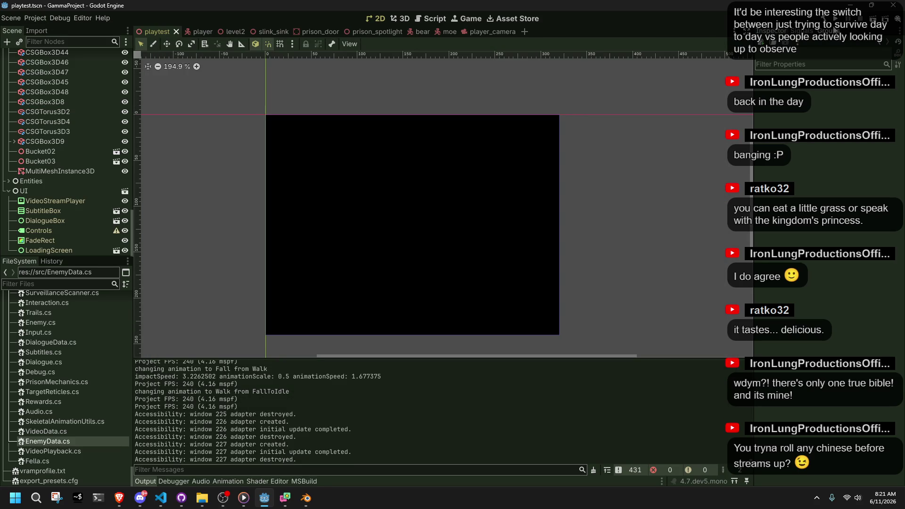
pyautogui.click(833, 28)
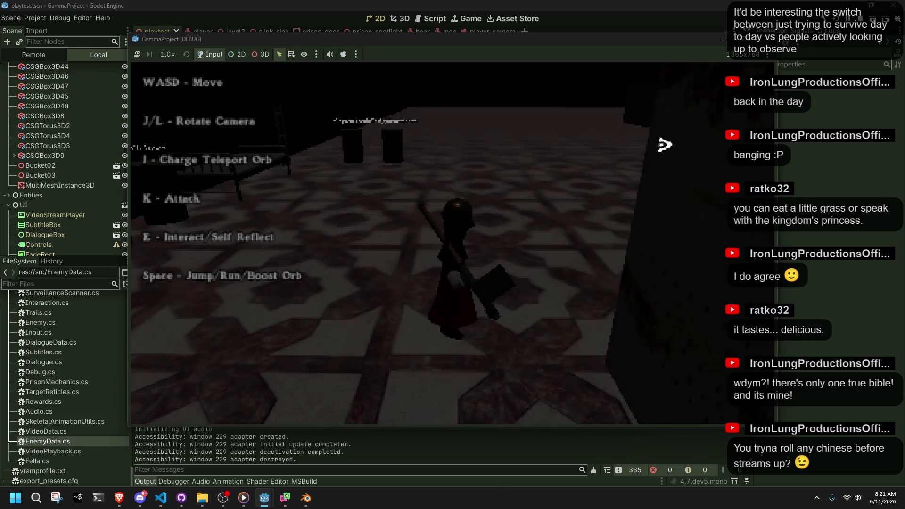
# Step: Run to the teal wall, climb the raised platform and jump off toward the teal pillar
pyautogui.press('w')
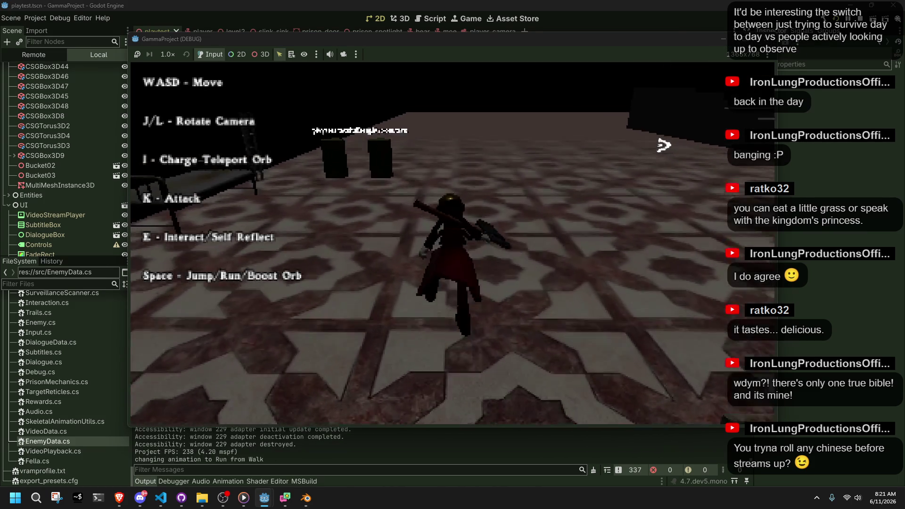
pyautogui.press('w')
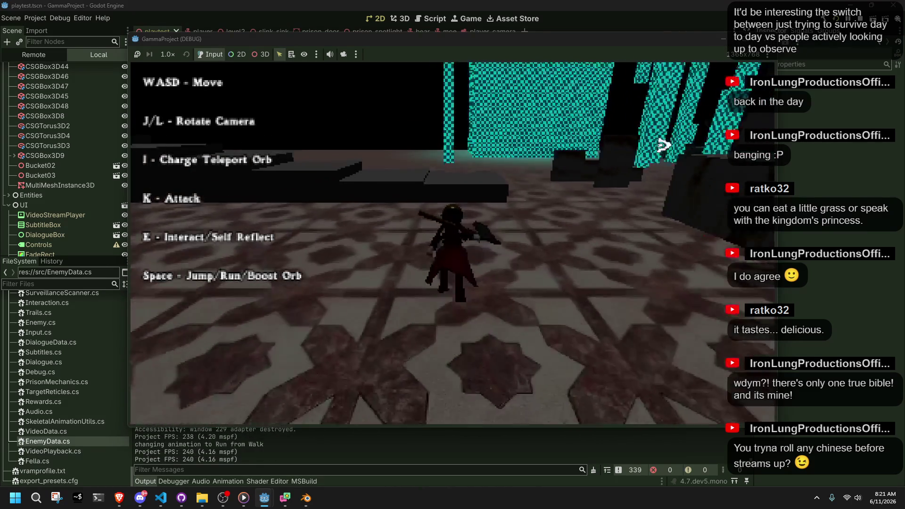
pyautogui.press('w')
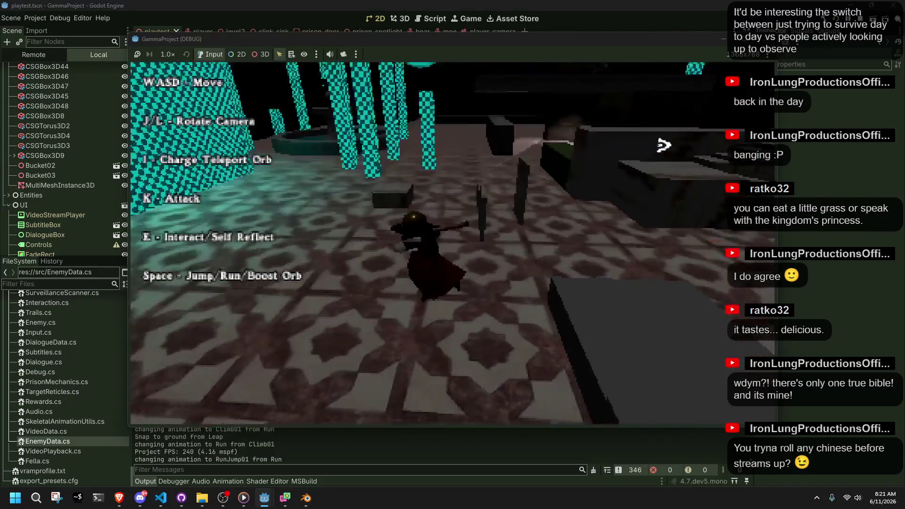
pyautogui.press('space')
pyautogui.press('w')
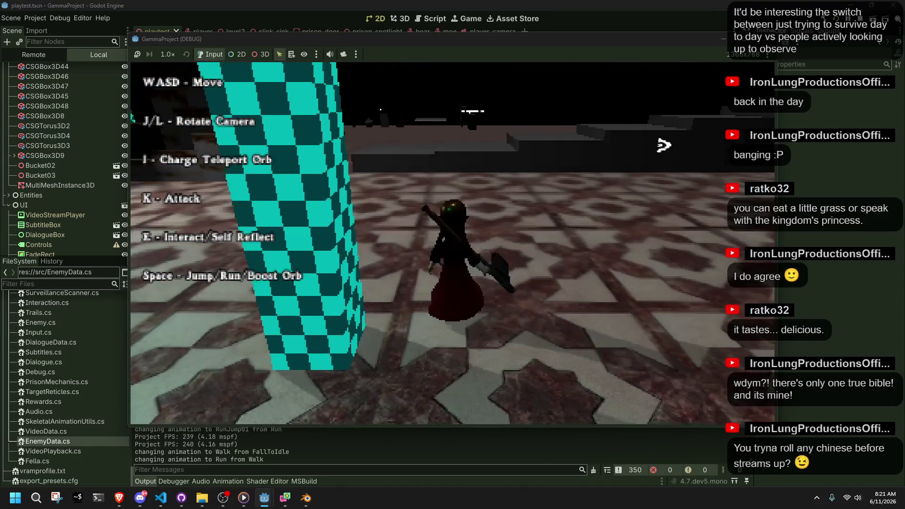
pyautogui.press('w')
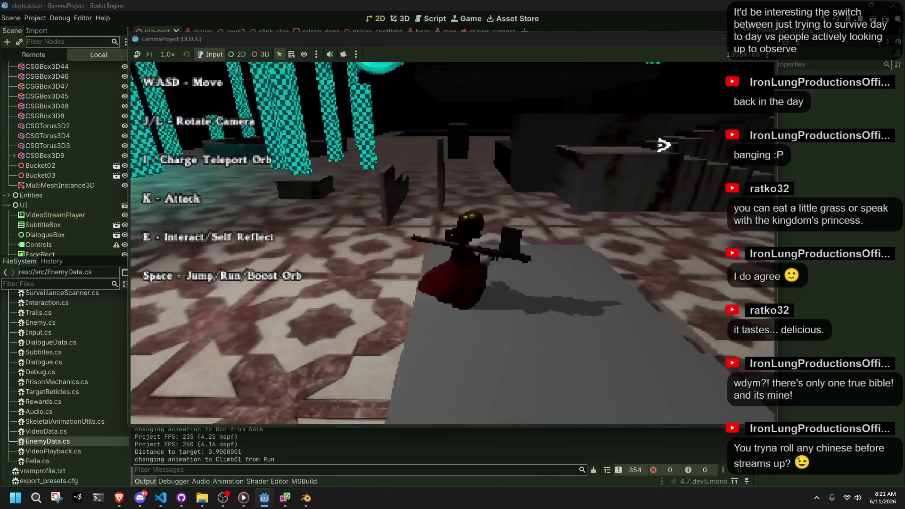
pyautogui.press('w')
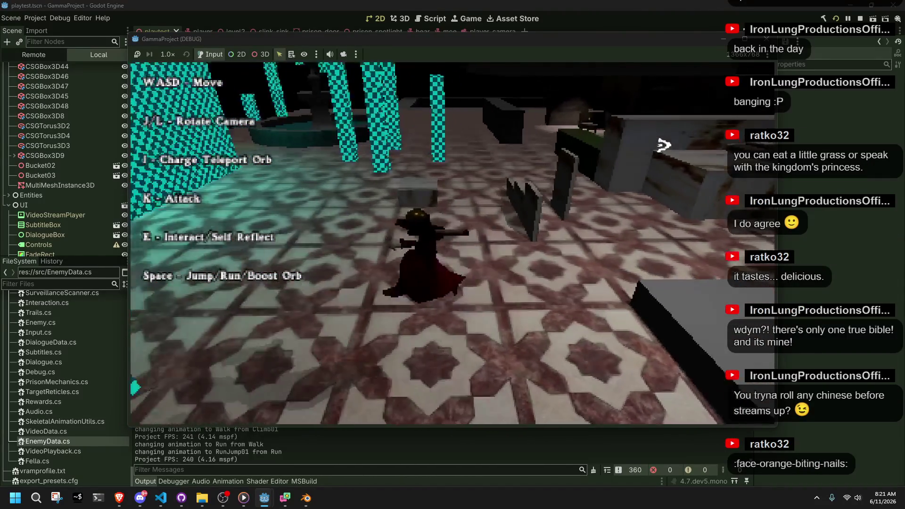
pyautogui.press('space')
# Step: Climb back onto the grey platform, jump off, then climb and walk along the grey block
pyautogui.press('w')
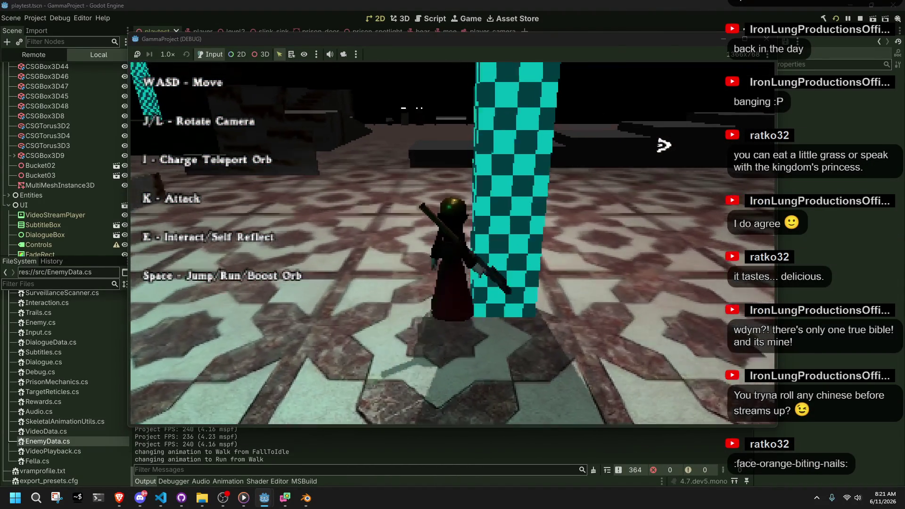
pyautogui.press('w')
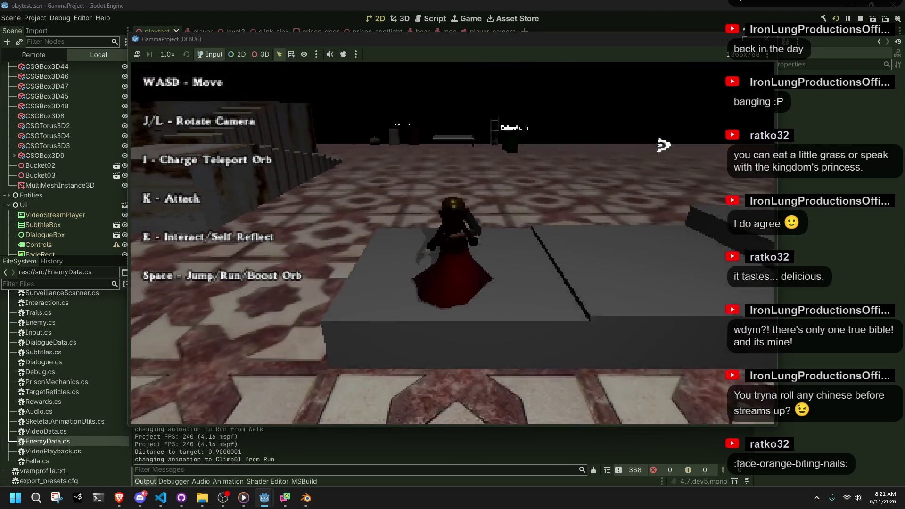
pyautogui.press('w')
pyautogui.press('space')
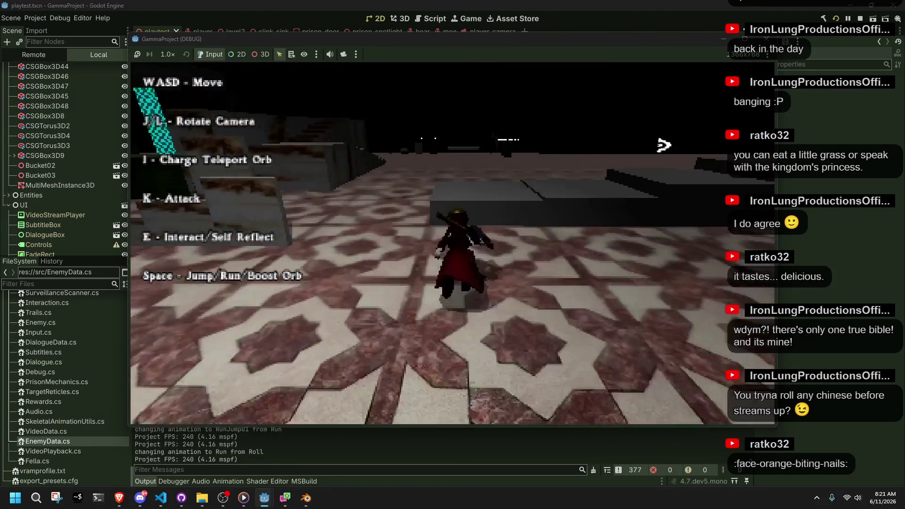
pyautogui.press('w')
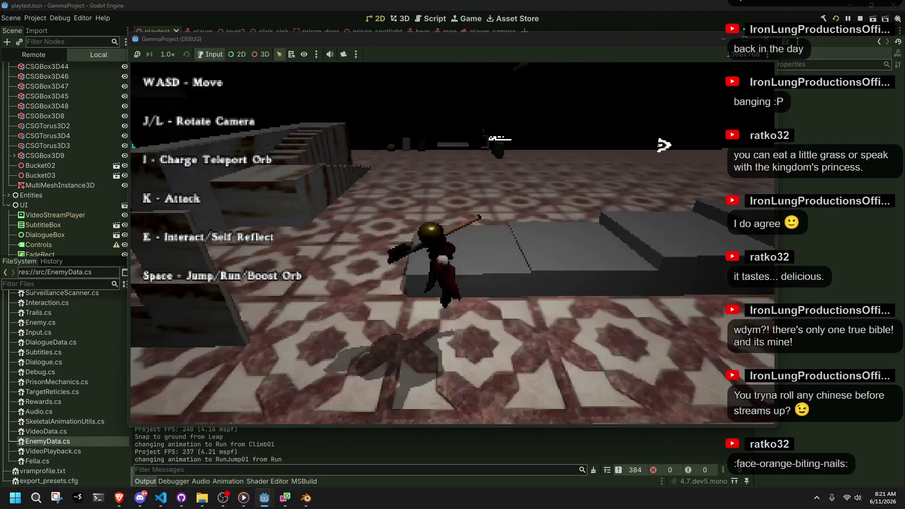
pyautogui.press('space')
pyautogui.press('w')
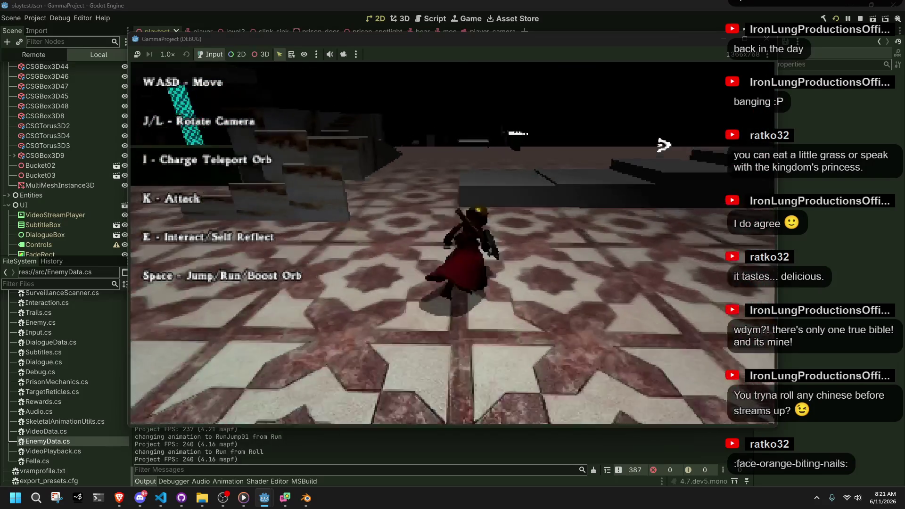
pyautogui.press('w')
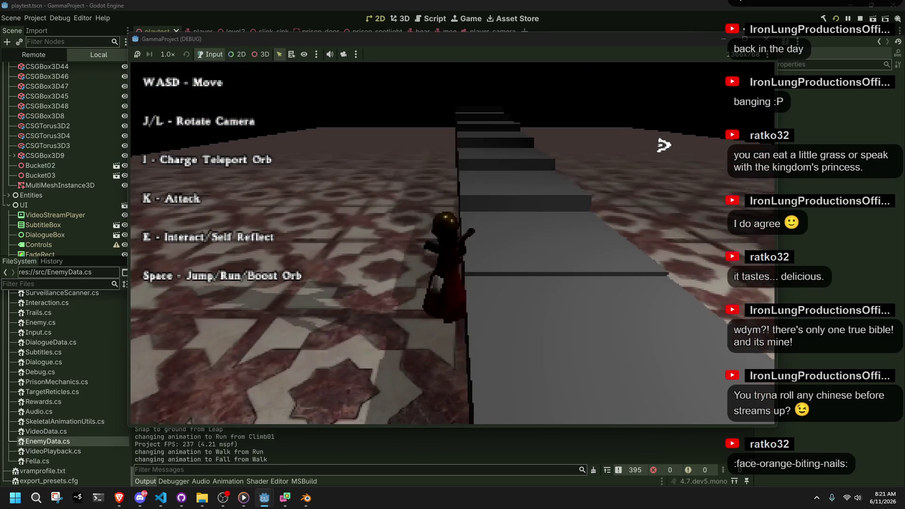
# Step: Launch Steam from the hidden system-tray apps
pyautogui.click(817, 498)
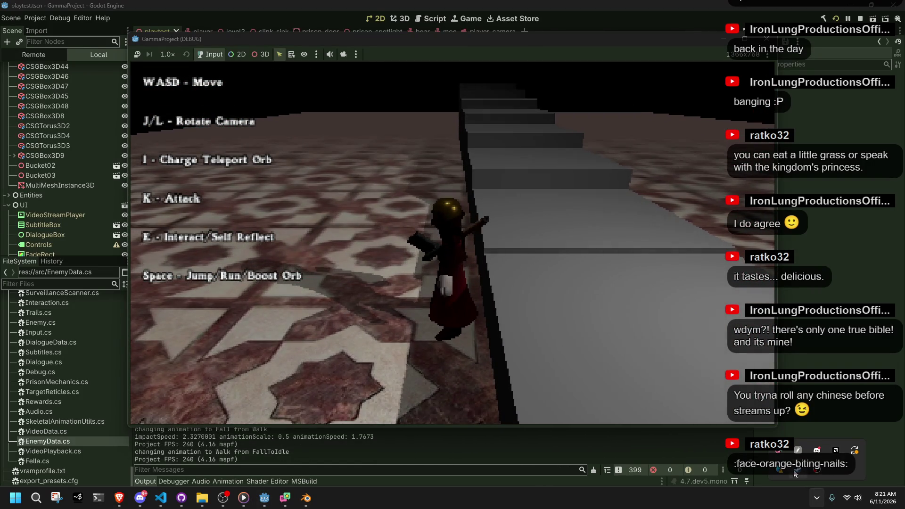
pyautogui.rightClick(797, 470)
pyautogui.click(698, 253)
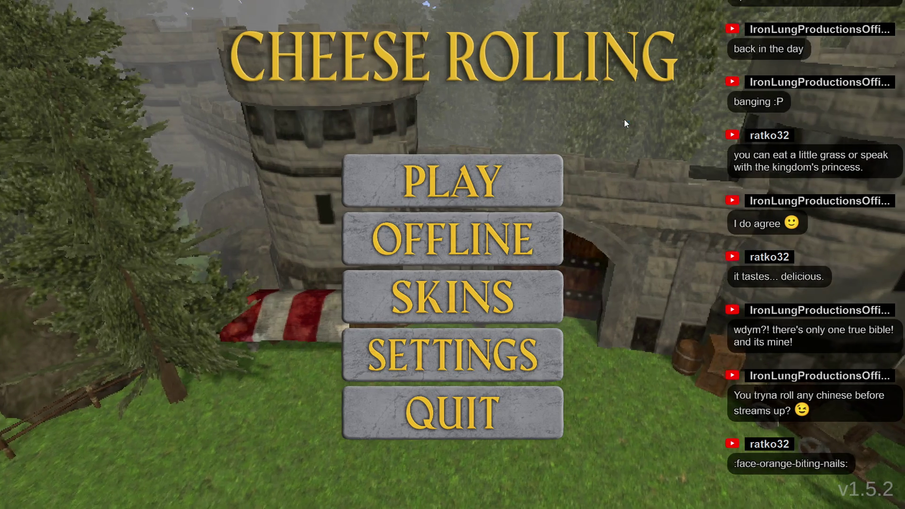
# Step: Start an OFFLINE race against bot runners and play until leading with 3 wins
pyautogui.click(471, 231)
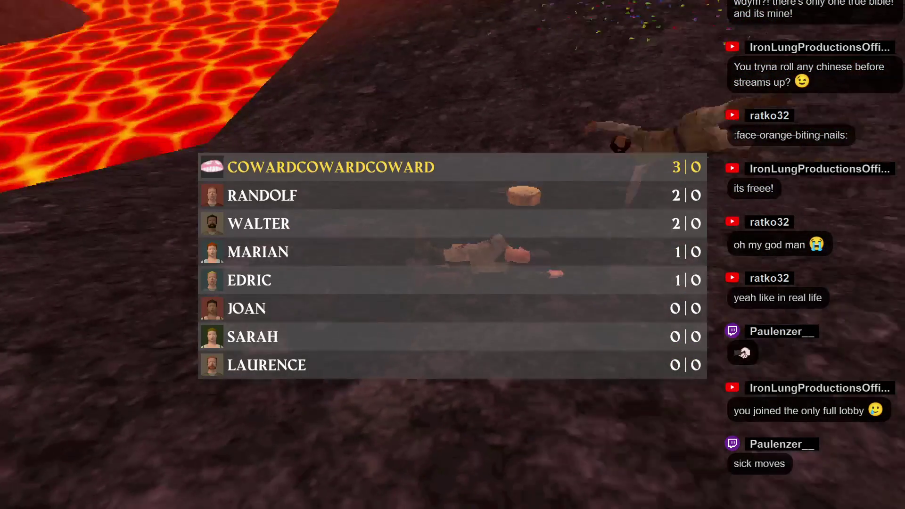
pyautogui.press('w')
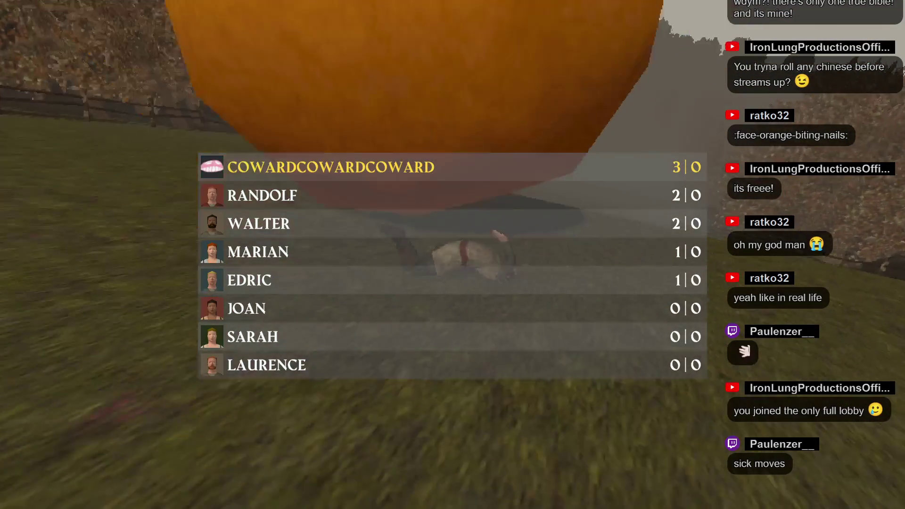
# Step: Pause and leave the match, then open the online Lobbies list
pyautogui.press('Escape')
pyautogui.click(488, 367)
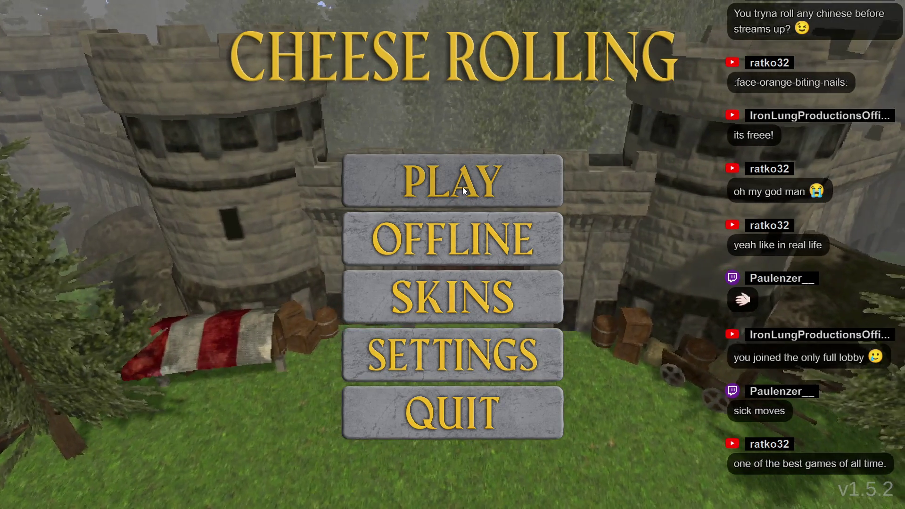
pyautogui.click(464, 189)
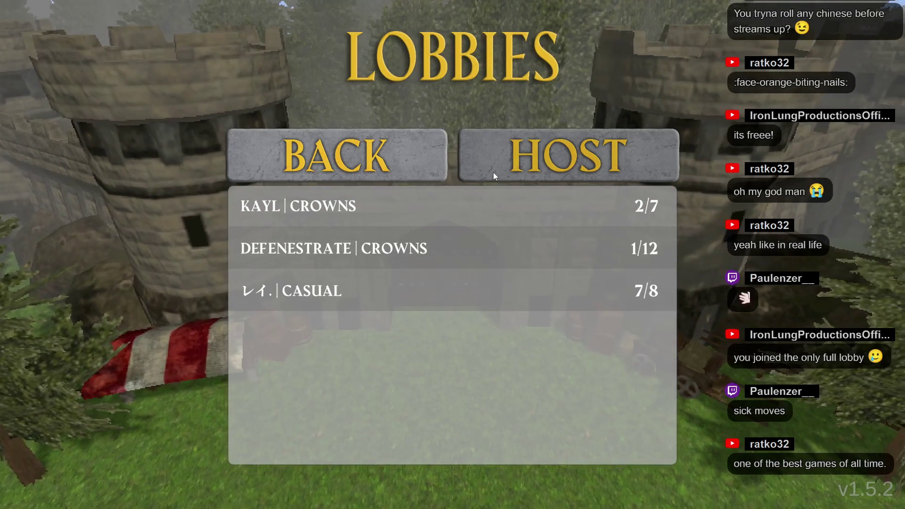
# Step: Host a private lobby with the game mode left on CROWNS, briefly trying CASUAL first
pyautogui.click(494, 173)
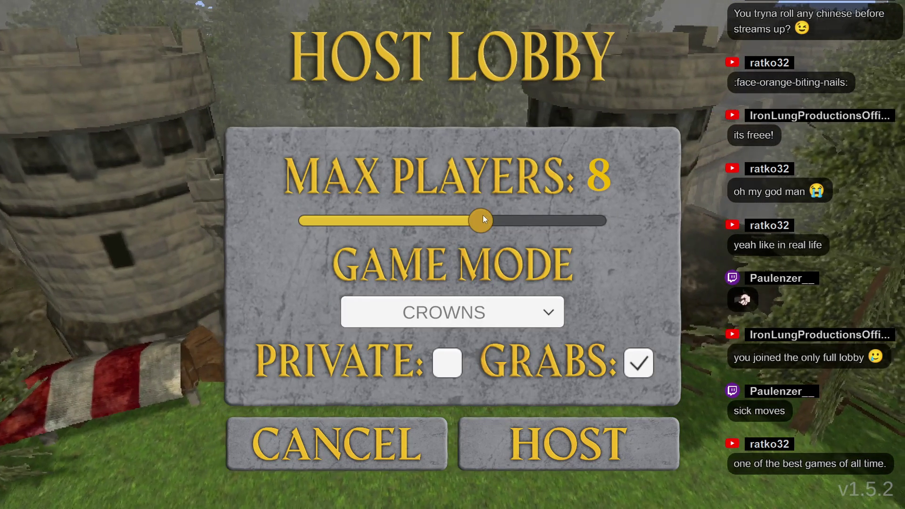
pyautogui.click(457, 356)
pyautogui.click(456, 324)
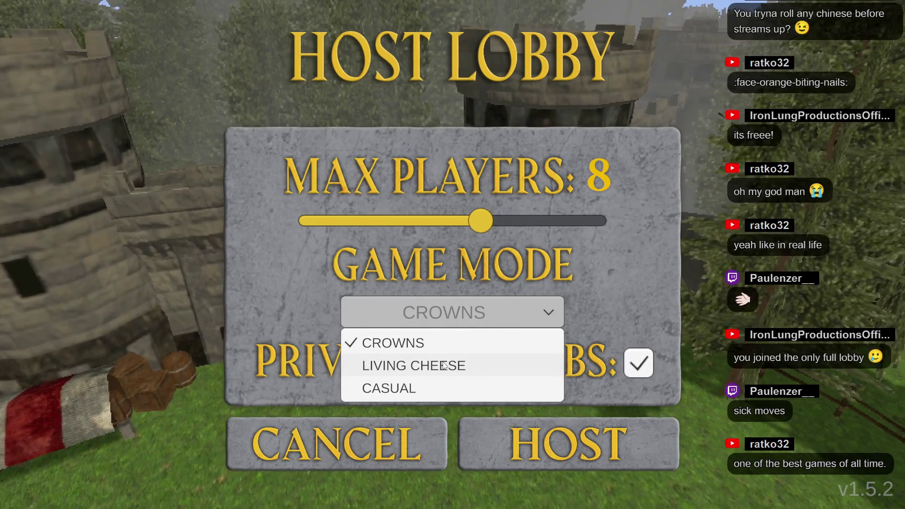
pyautogui.click(416, 390)
pyautogui.click(409, 313)
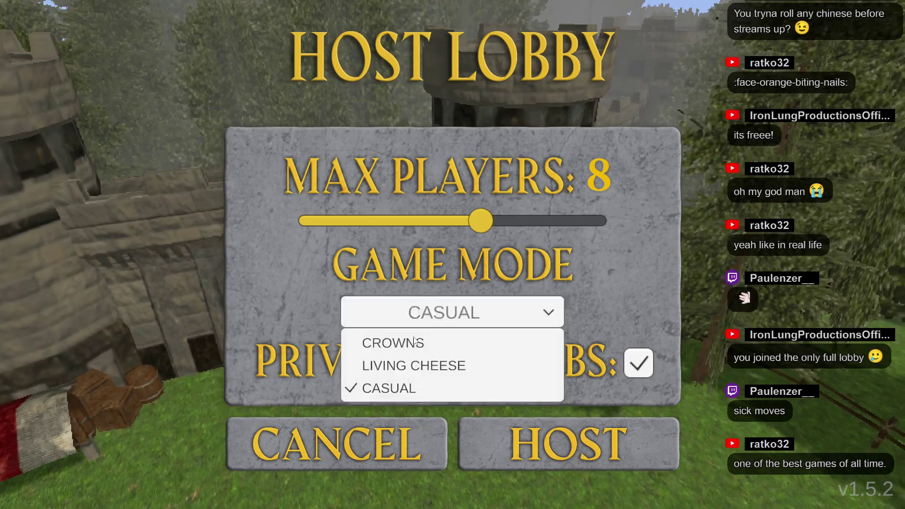
pyautogui.click(406, 352)
pyautogui.click(408, 313)
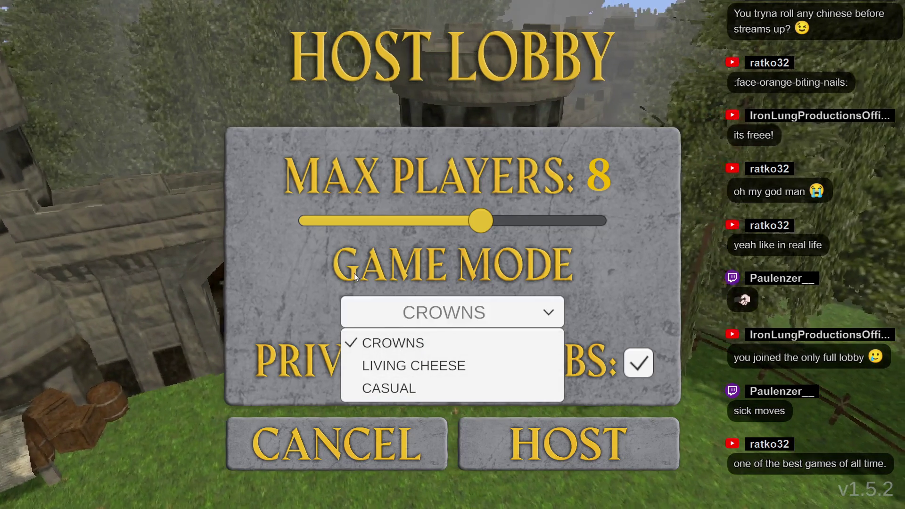
pyautogui.click(287, 262)
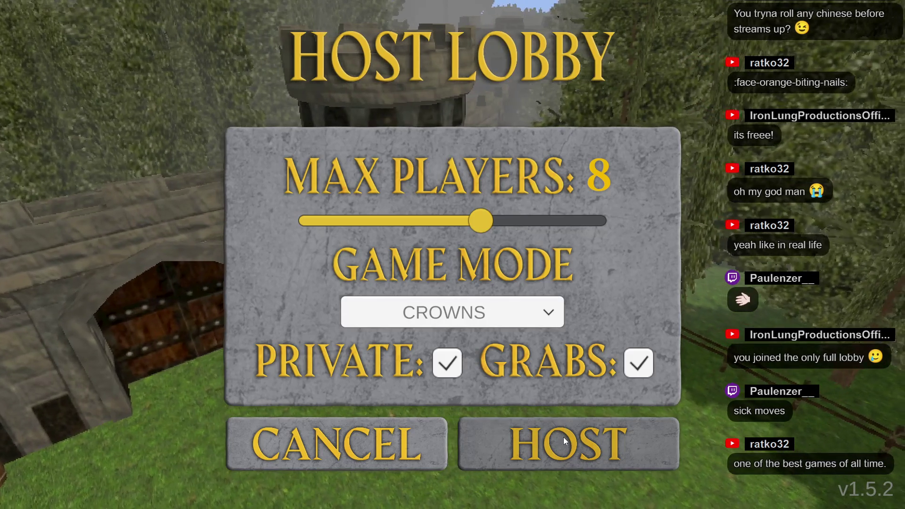
pyautogui.click(563, 441)
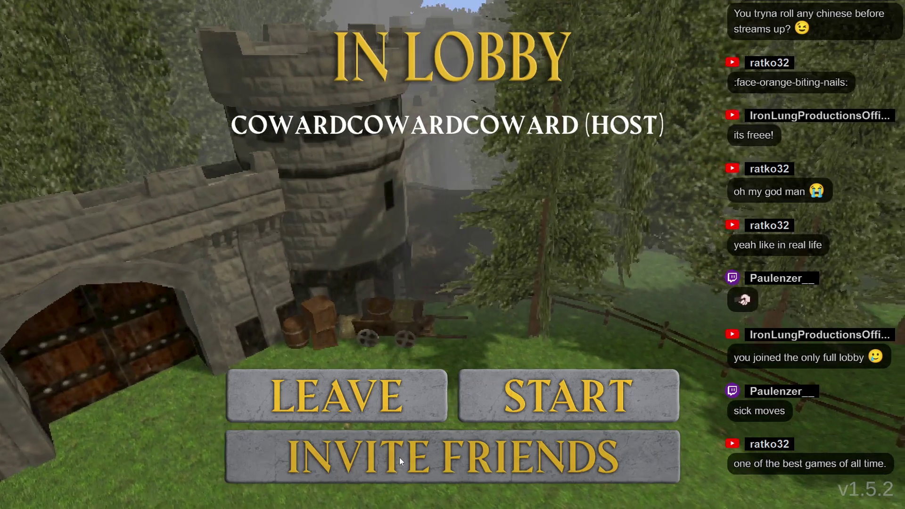
# Step: Open the friend invite panel, then close it to wait for a friend to join
pyautogui.click(399, 457)
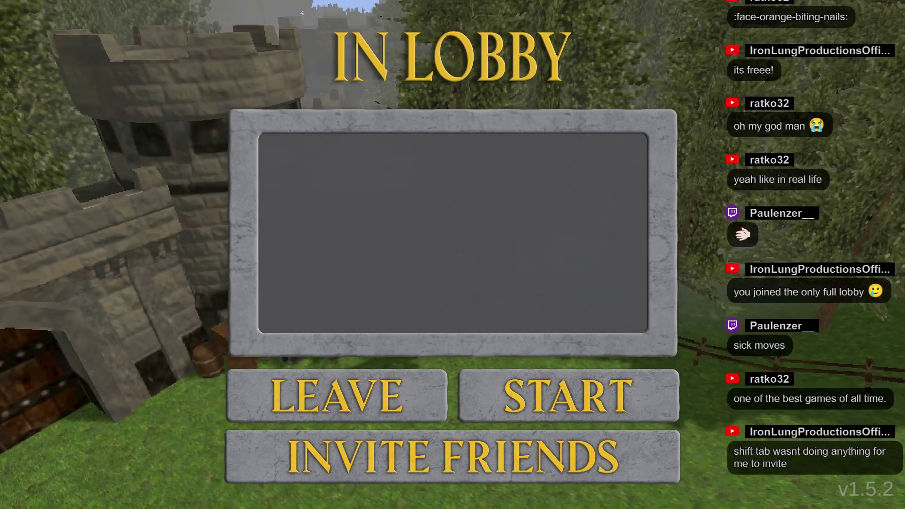
pyautogui.press('Escape')
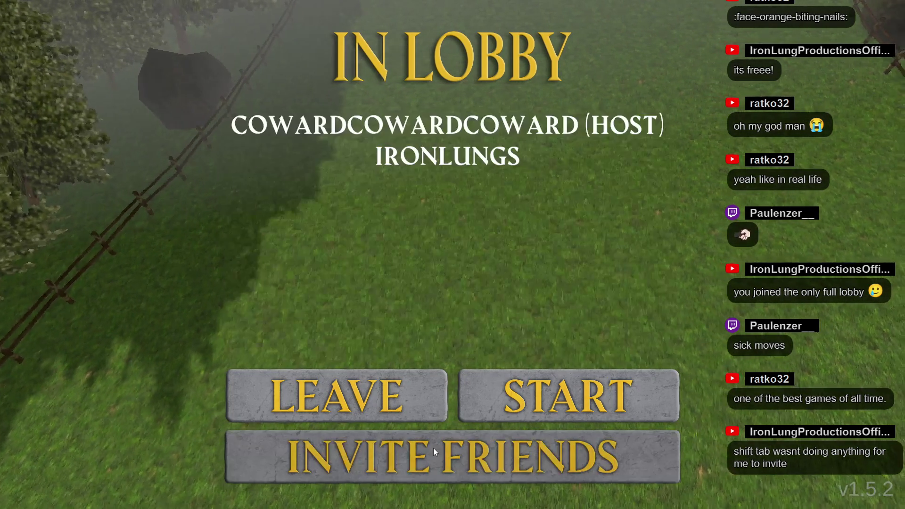
# Step: Start the lobby match and keep running forward to chase the cheese downhill
pyautogui.click(549, 400)
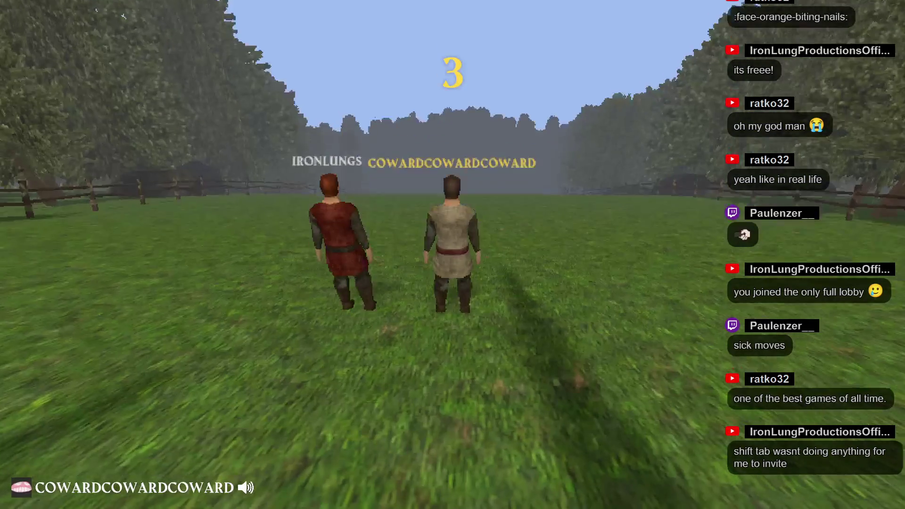
pyautogui.press('w')
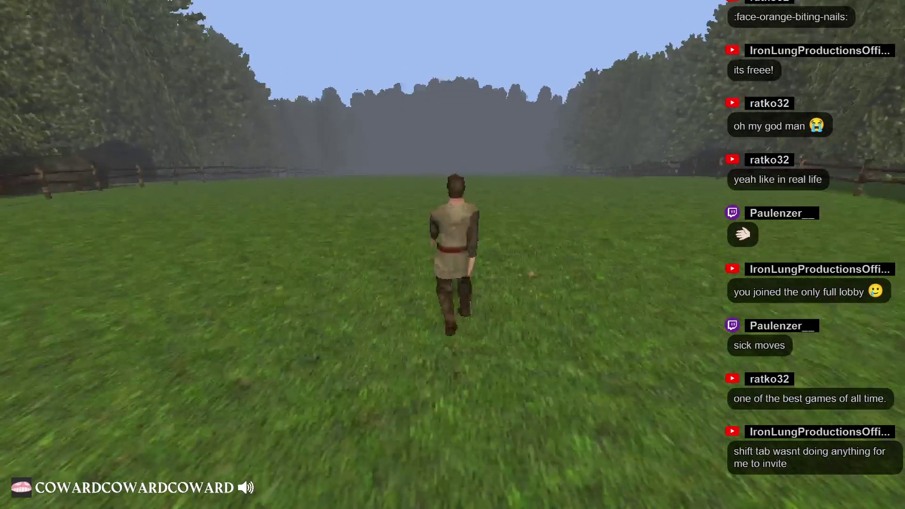
pyautogui.press('w')
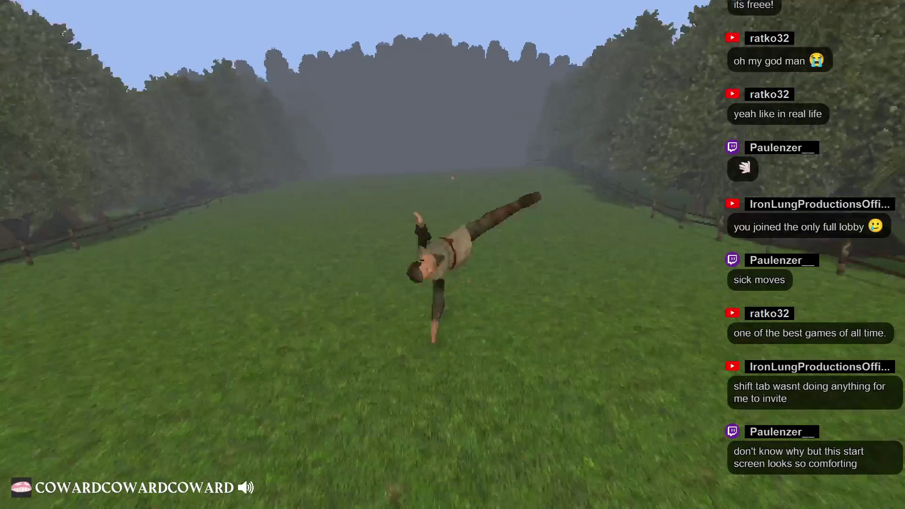
pyautogui.press('w')
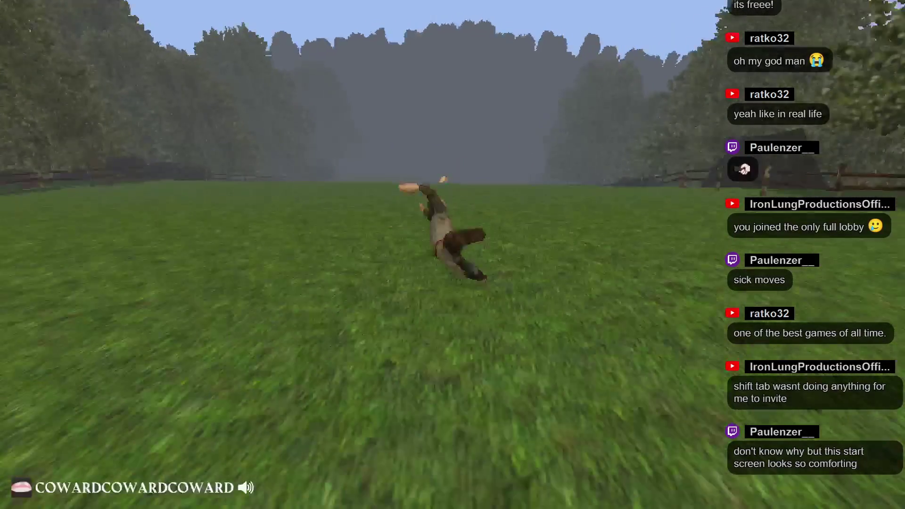
pyautogui.press('w')
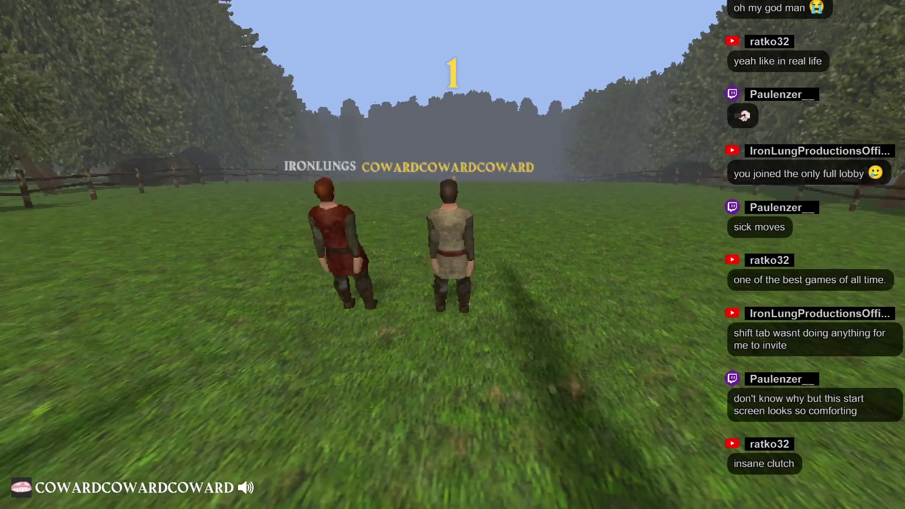
# Step: Run down the grass course, diving forward and leaping the stone fence, then pause the game
pyautogui.press('w')
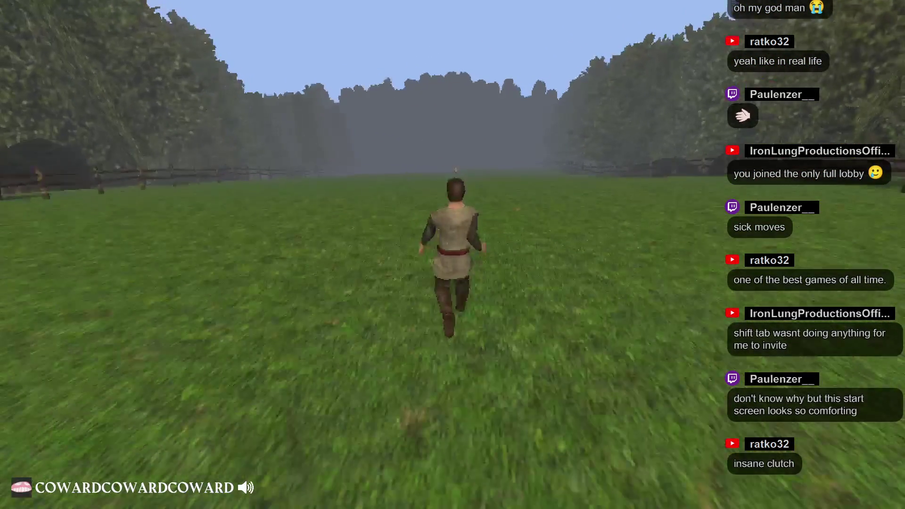
pyautogui.press('space')
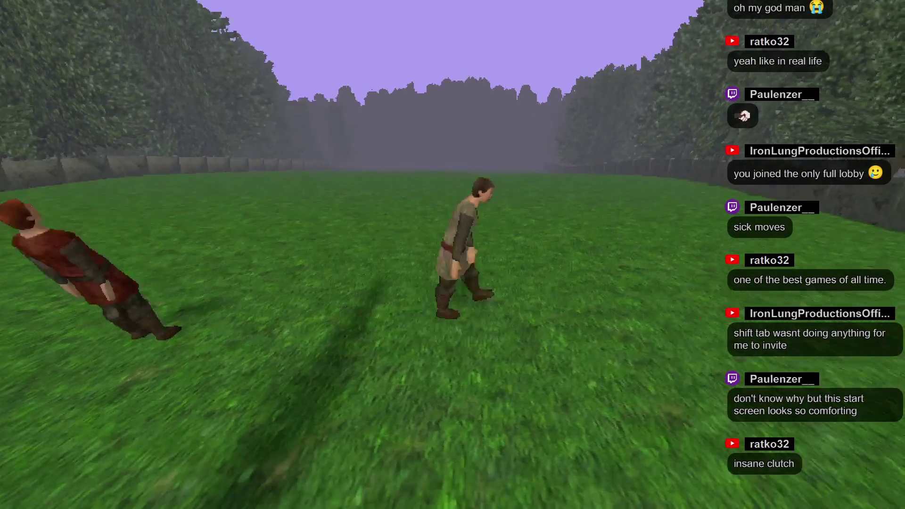
pyautogui.press('w')
pyautogui.press('space')
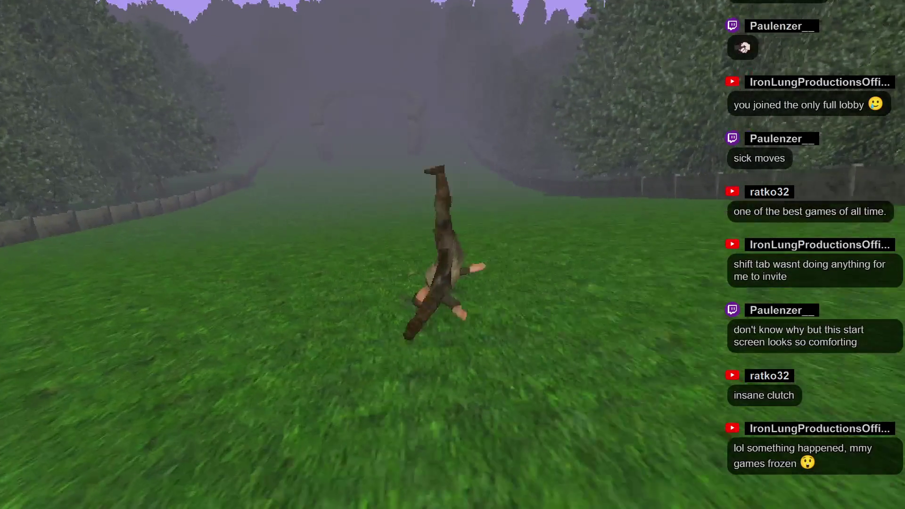
pyautogui.press('Escape')
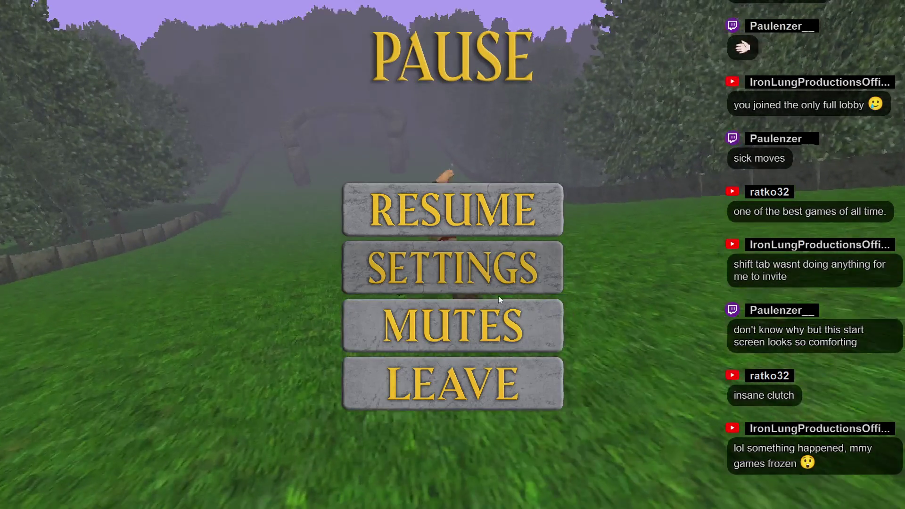
# Step: Quit the paused round to the main menu and cycle back through skins to the skeleton
pyautogui.click(543, 374)
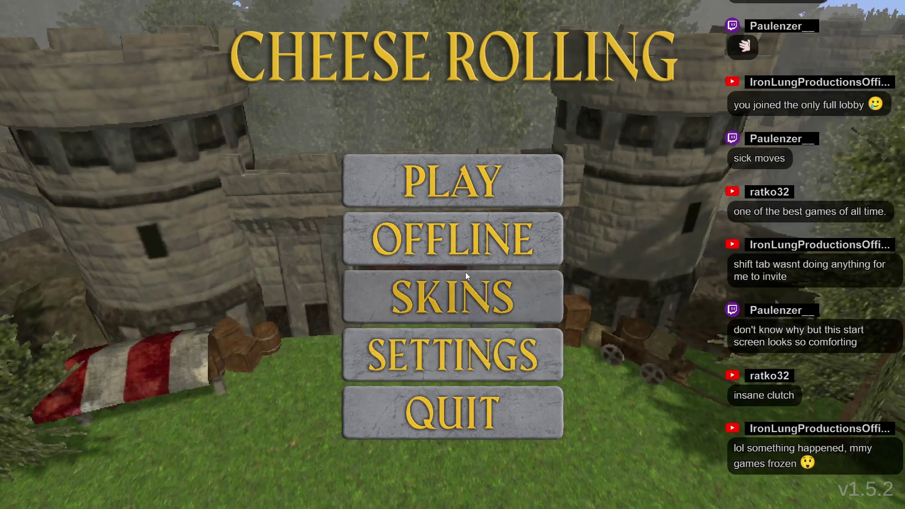
pyautogui.click(478, 296)
pyautogui.click(323, 284)
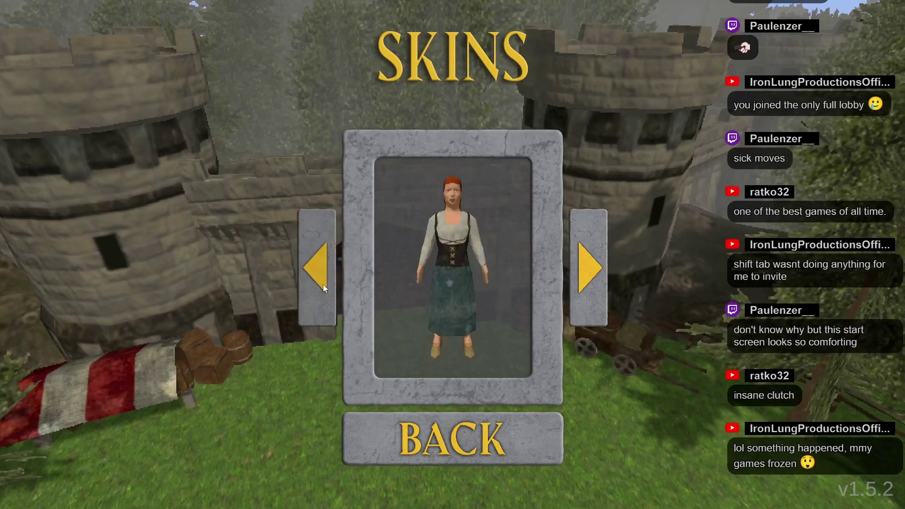
pyautogui.click(309, 282)
pyautogui.click(302, 281)
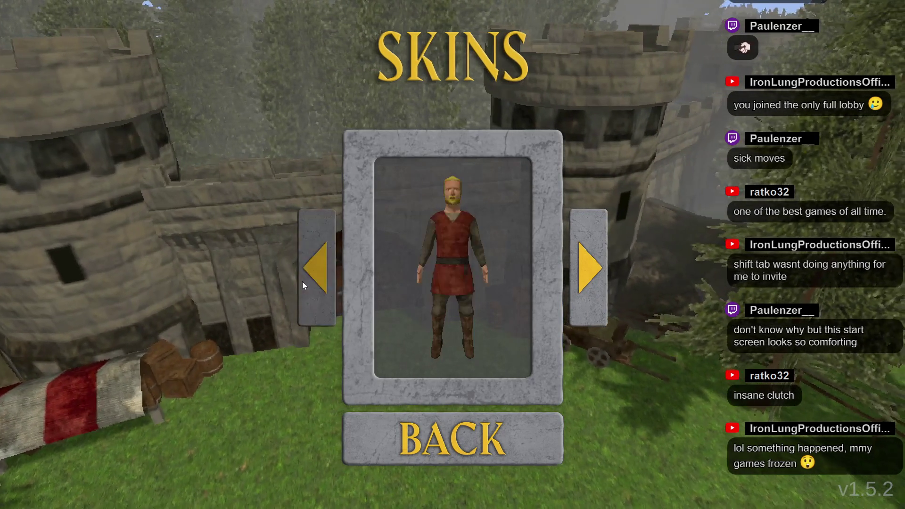
pyautogui.click(302, 282)
pyautogui.click(302, 281)
pyautogui.click(301, 281)
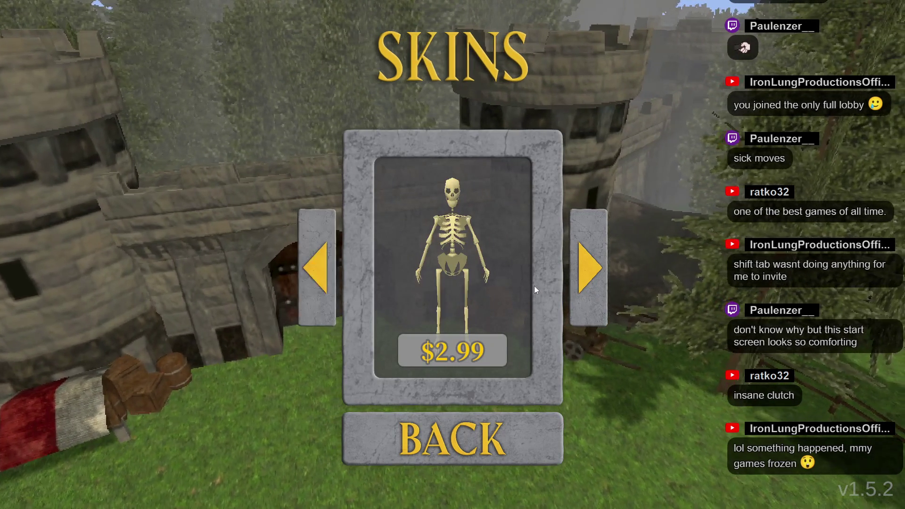
# Step: Browse the skins until the red-haired woman in the teal skirt shows, then return to the main menu
pyautogui.click(575, 292)
pyautogui.click(575, 292)
pyautogui.click(304, 272)
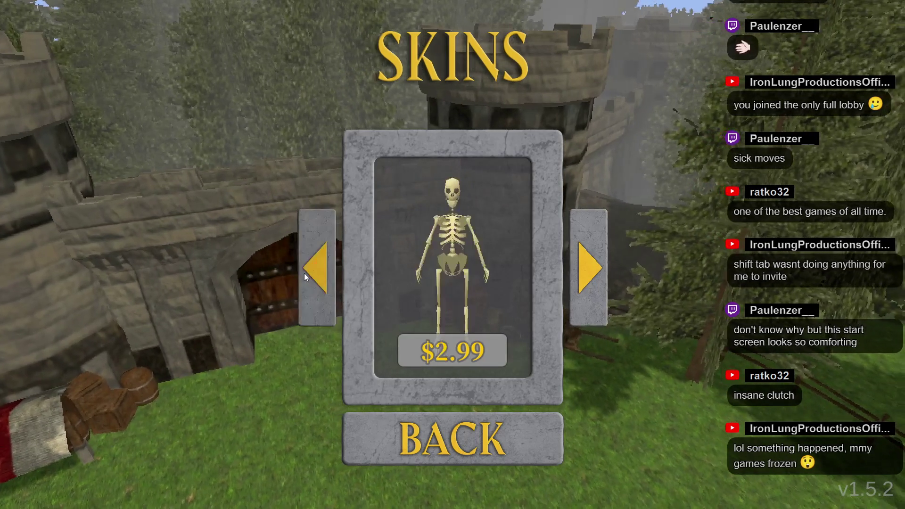
pyautogui.click(304, 272)
pyautogui.click(305, 273)
pyautogui.click(305, 273)
pyautogui.click(305, 273)
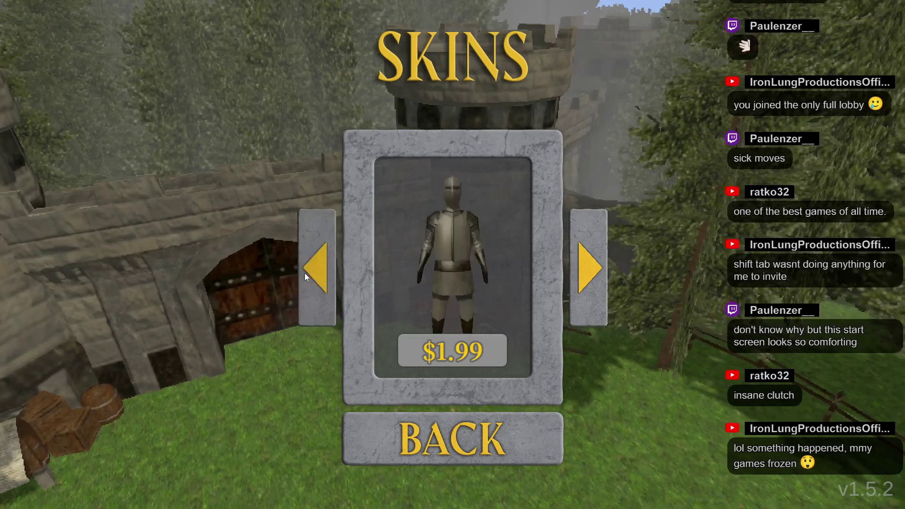
pyautogui.click(304, 272)
pyautogui.click(305, 273)
pyautogui.click(305, 273)
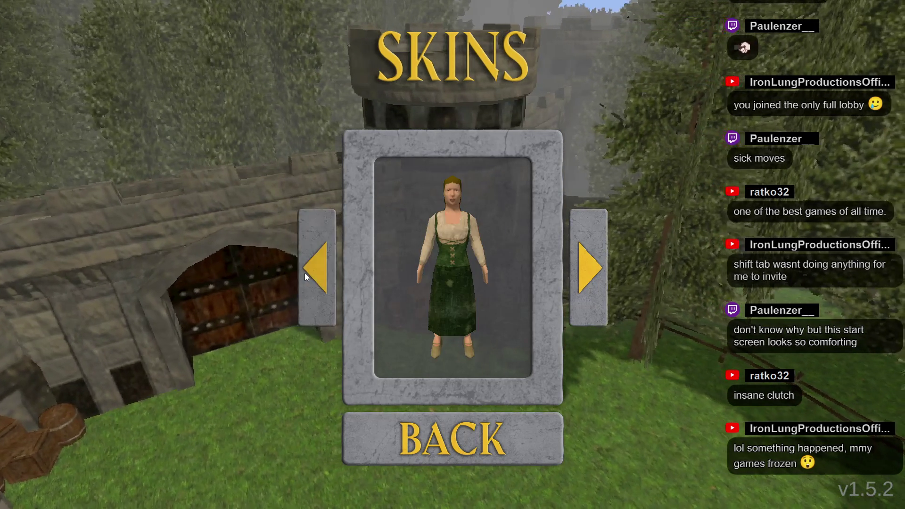
pyautogui.click(304, 273)
pyautogui.click(304, 272)
pyautogui.click(304, 273)
pyautogui.click(305, 272)
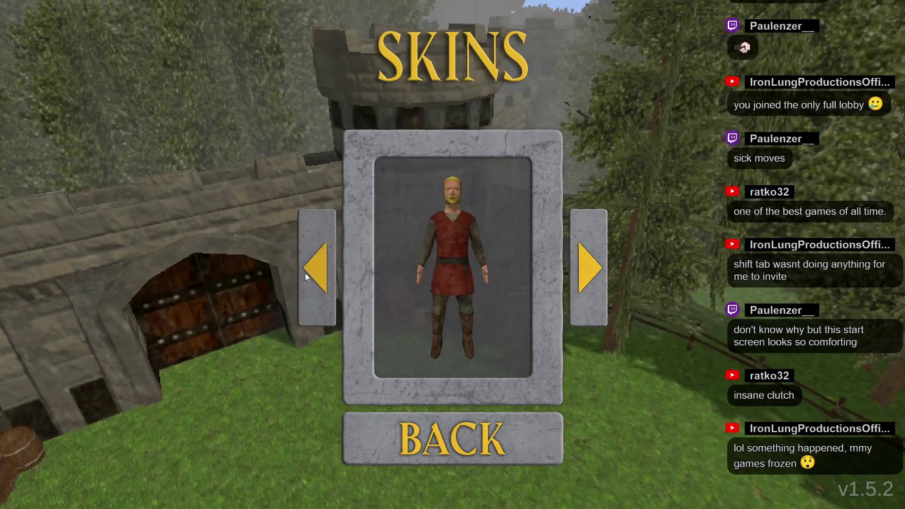
pyautogui.click(586, 266)
pyautogui.click(583, 264)
pyautogui.click(313, 274)
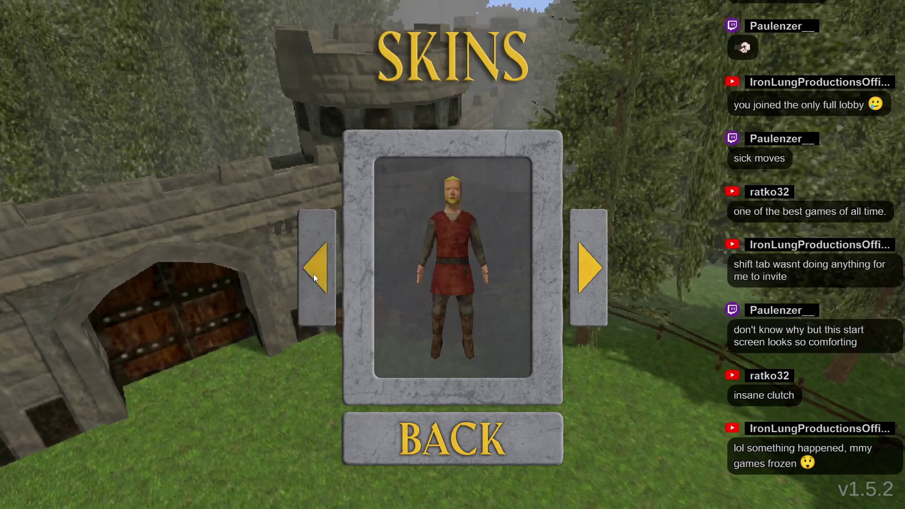
pyautogui.click(313, 274)
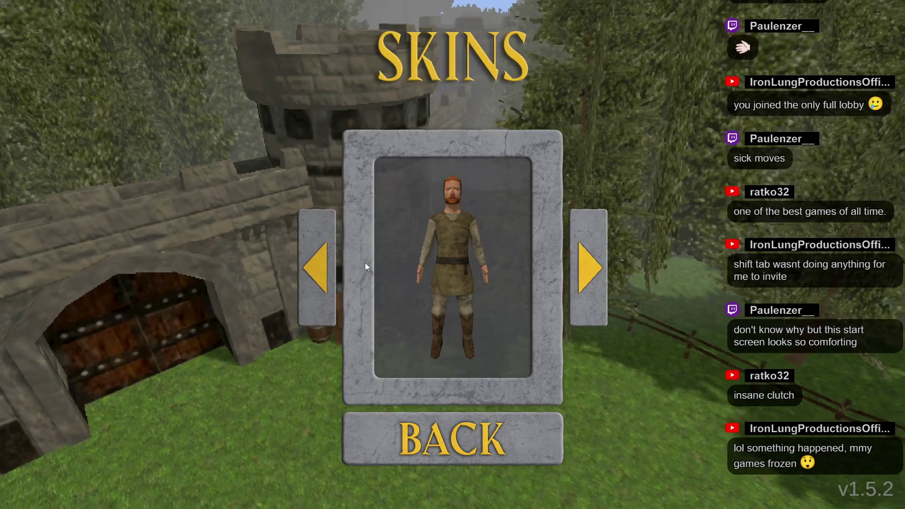
pyautogui.click(314, 285)
pyautogui.click(314, 284)
pyautogui.click(314, 283)
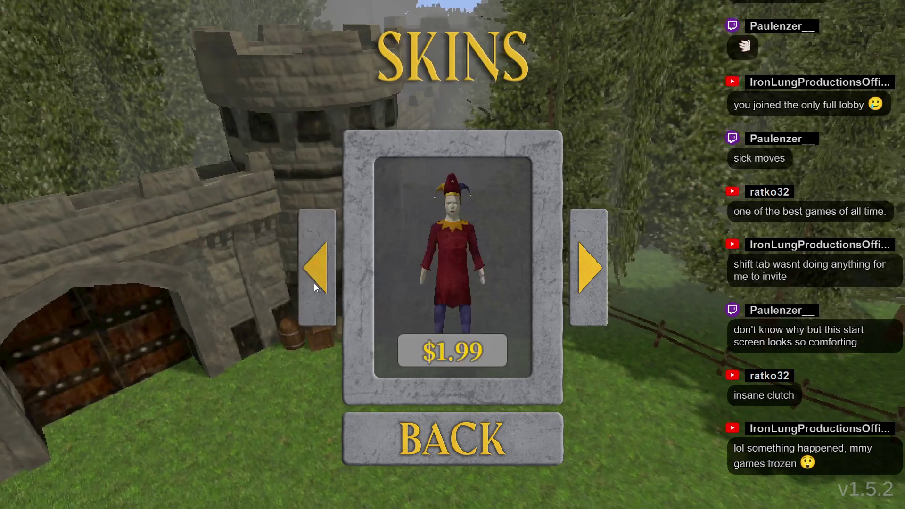
pyautogui.click(591, 263)
pyautogui.click(591, 265)
pyautogui.click(591, 262)
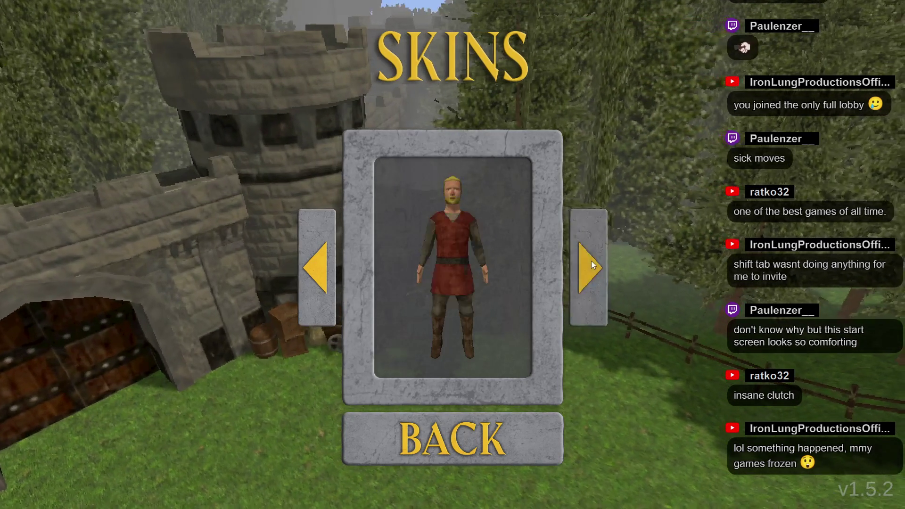
pyautogui.click(591, 262)
pyautogui.click(591, 262)
pyautogui.click(590, 262)
pyautogui.click(590, 262)
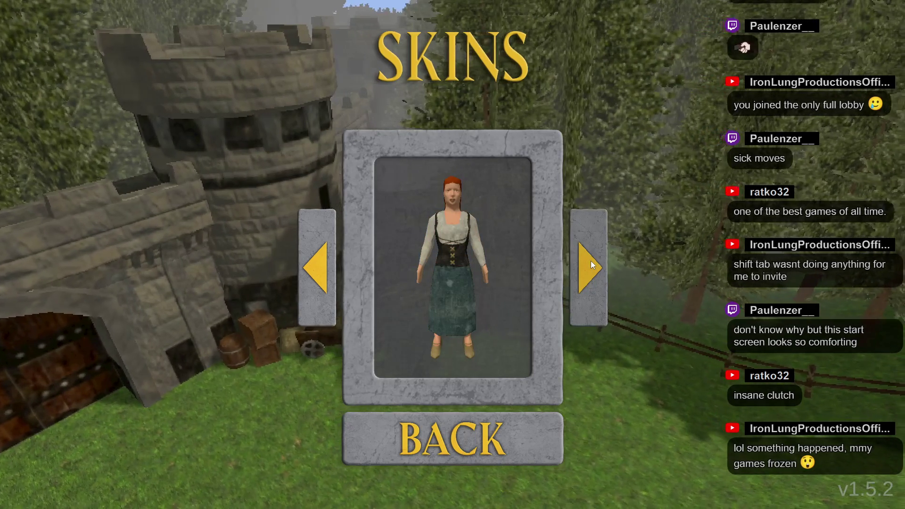
pyautogui.click(547, 445)
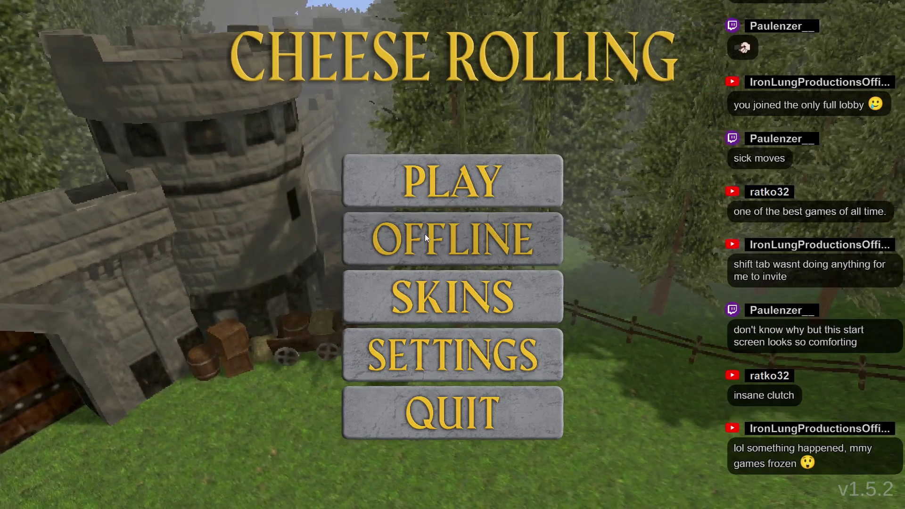
# Step: Host a private 8-player LIVING CHEESE lobby with grabs enabled
pyautogui.click(411, 194)
pyautogui.click(555, 164)
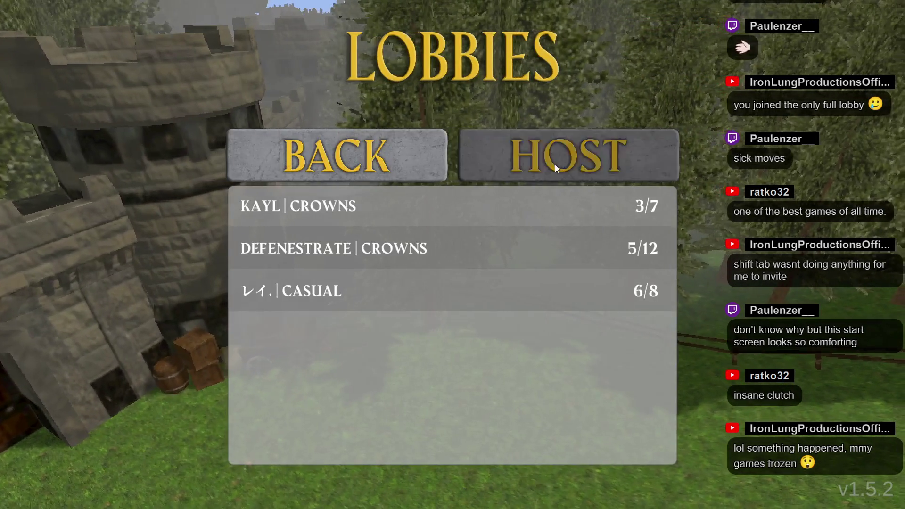
pyautogui.click(466, 319)
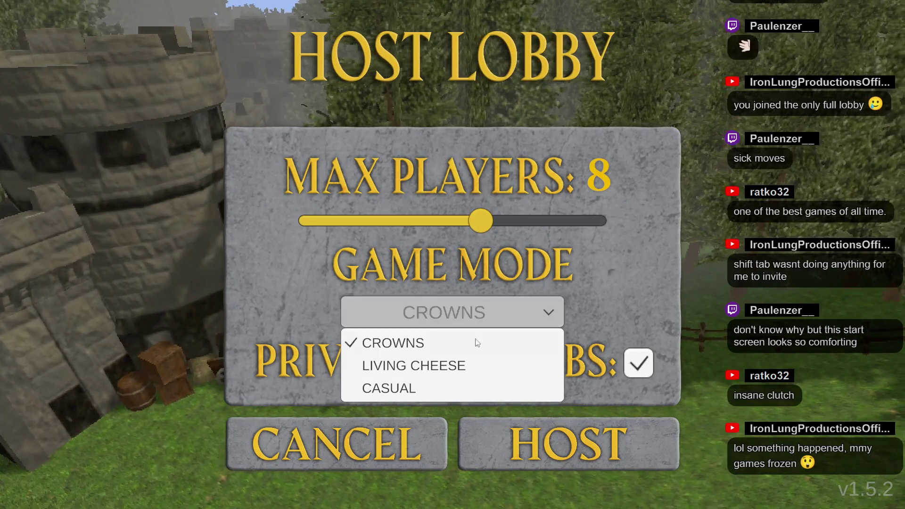
pyautogui.click(468, 359)
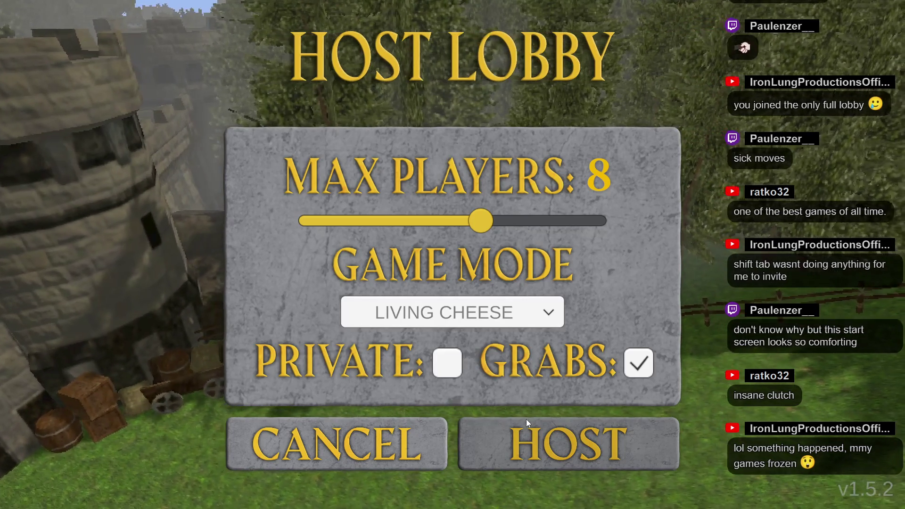
pyautogui.click(454, 369)
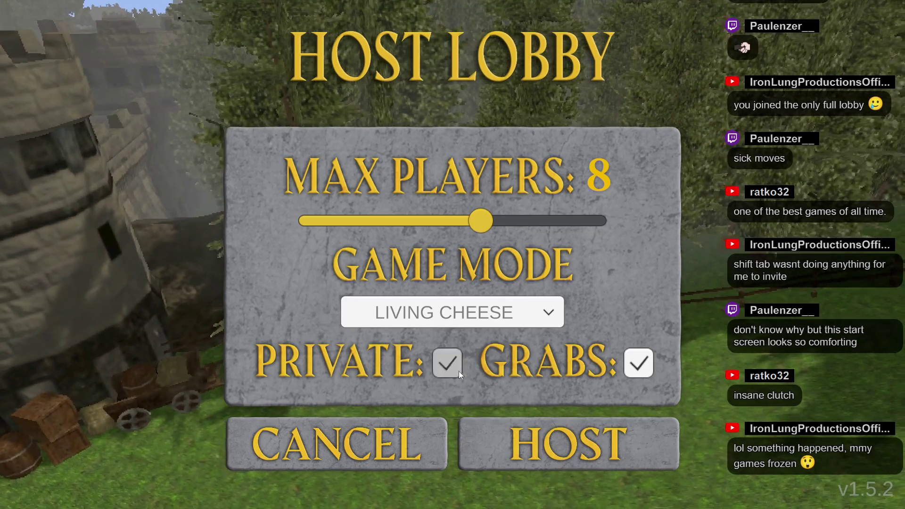
pyautogui.click(538, 434)
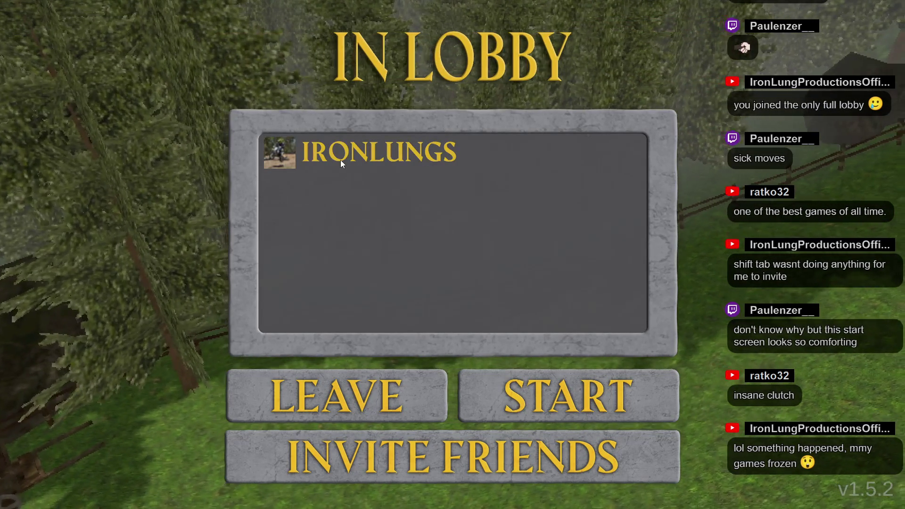
pyautogui.press('super')
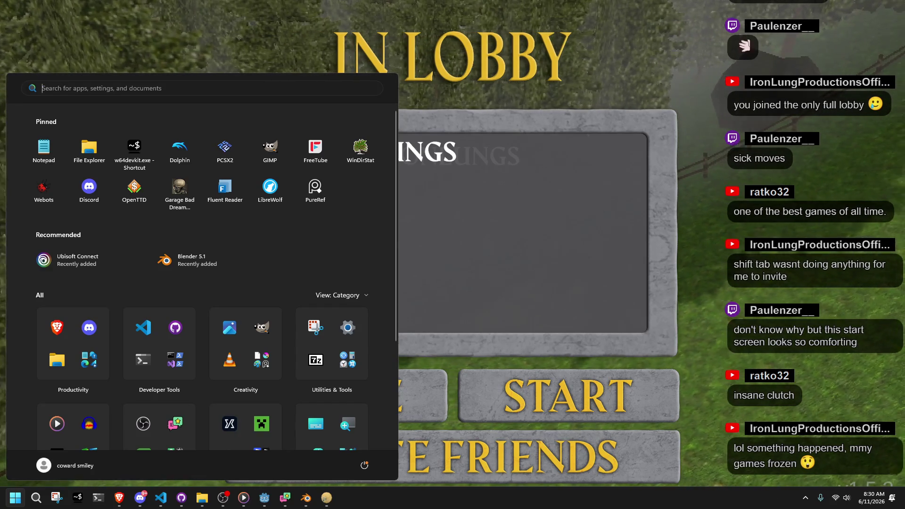
pyautogui.press('super')
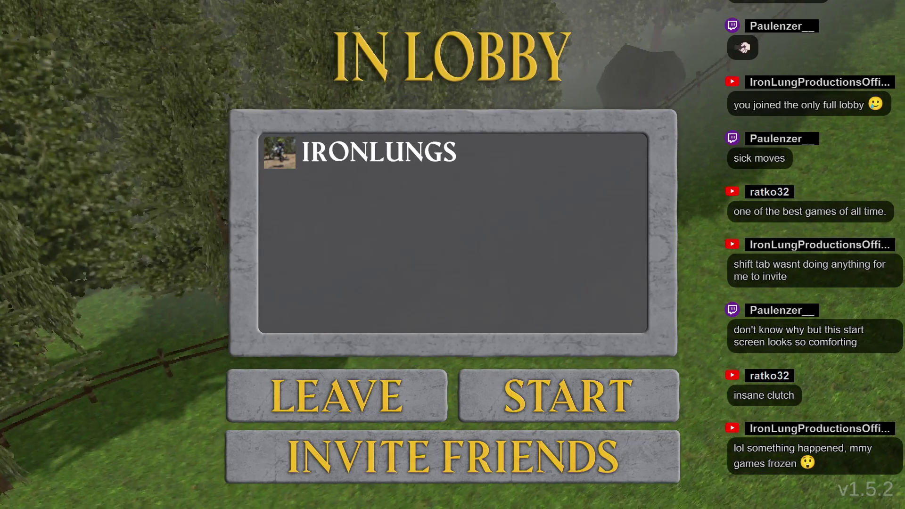
pyautogui.hotkey('alt', 'Tab')
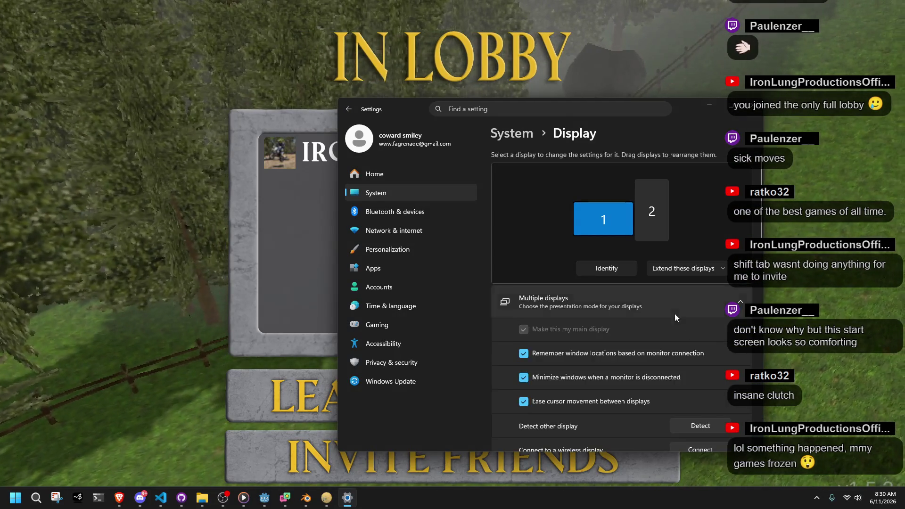
pyautogui.scroll(-5, 678, 324)
pyautogui.click(848, 197)
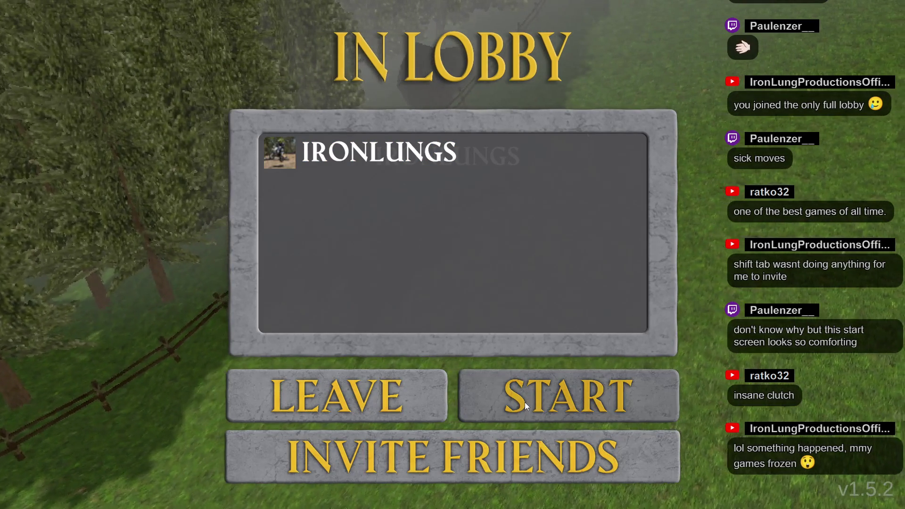
# Step: Start the hosted match and run the character forward down the snowy course
pyautogui.click(556, 400)
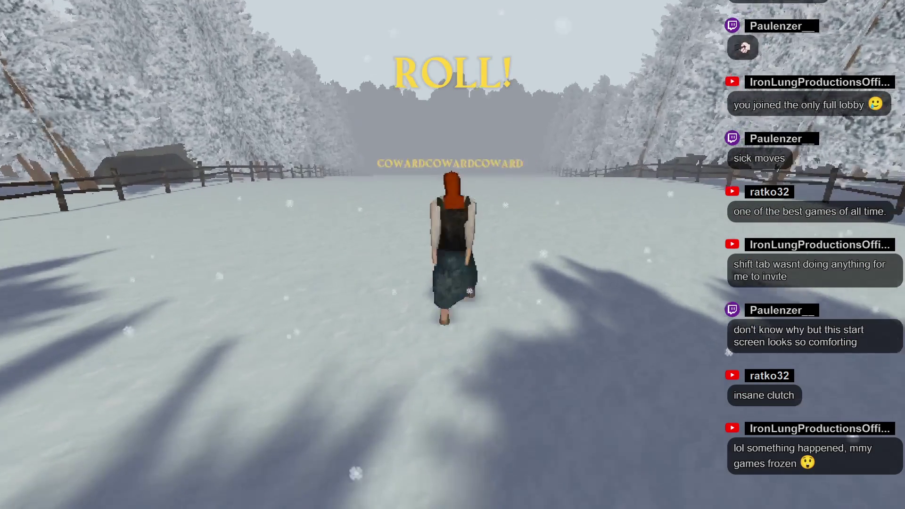
pyautogui.press('w')
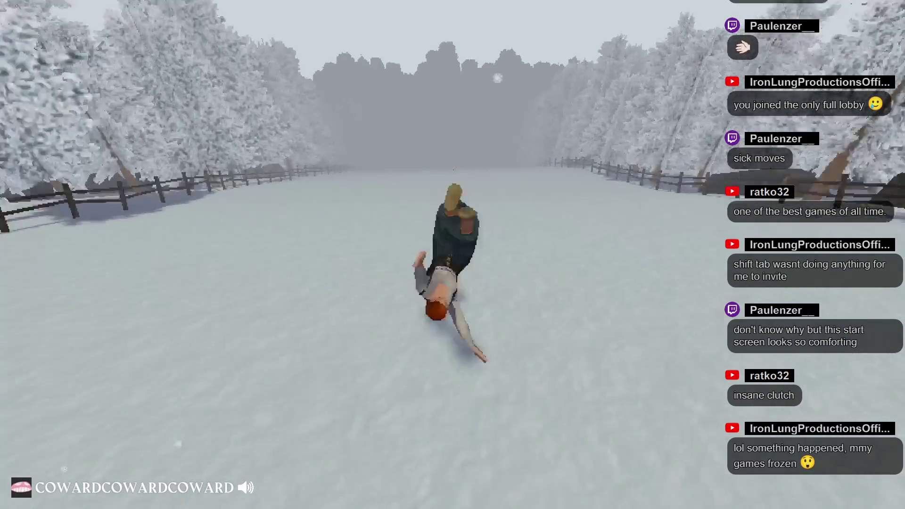
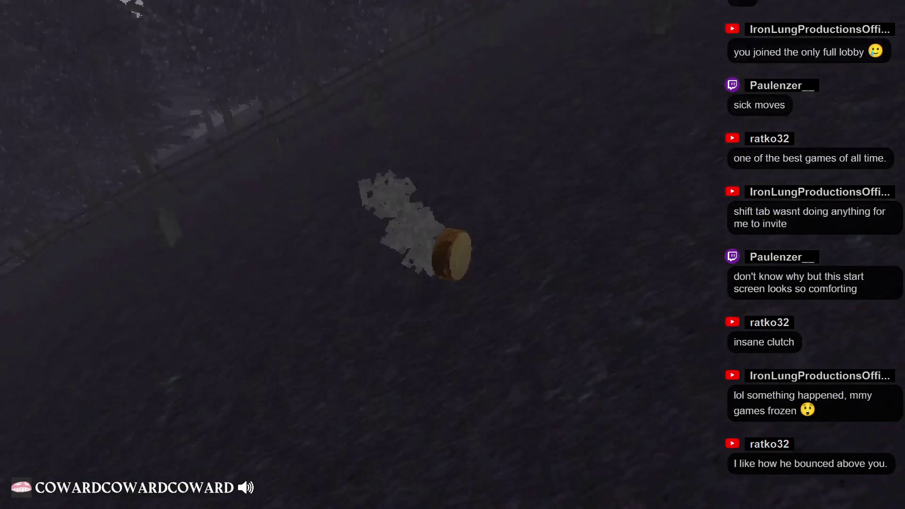
# Step: Keep the cheese rolling forward through the graveyard until the next countdown begins
pyautogui.press('w')
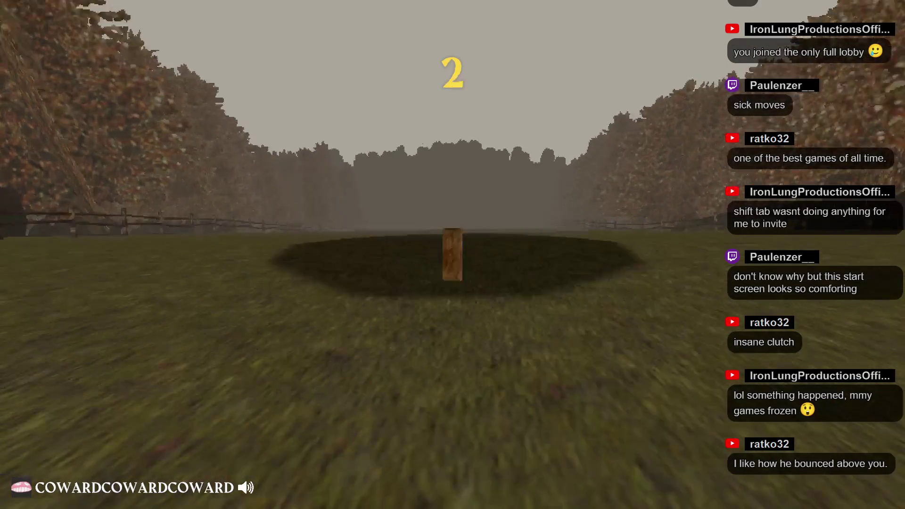
# Step: Steer the cheese left toward the tree line, then right past the orange ball, and continue to the next round
pyautogui.press('w')
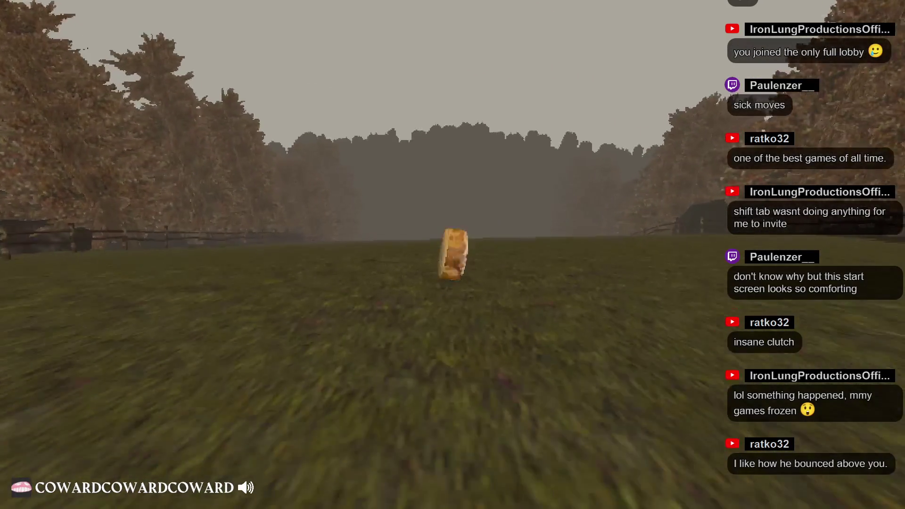
pyautogui.press('a')
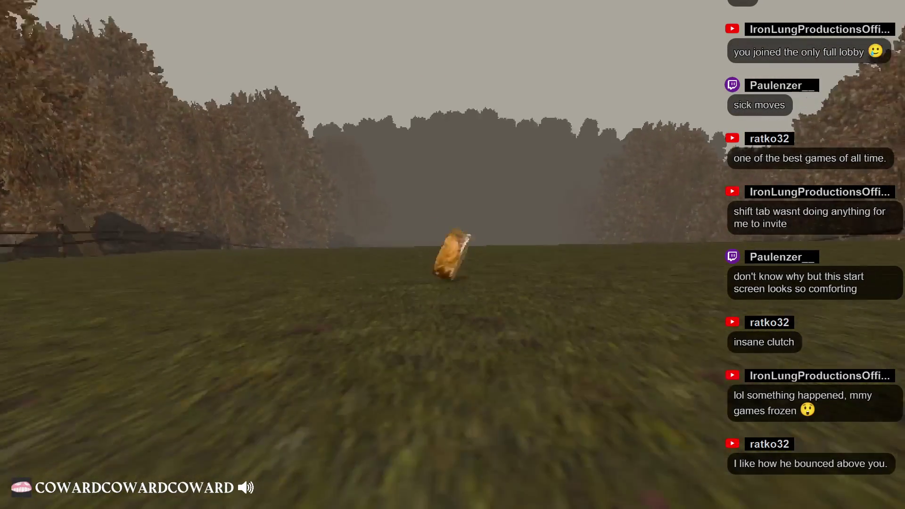
pyautogui.press('a')
pyautogui.press('d')
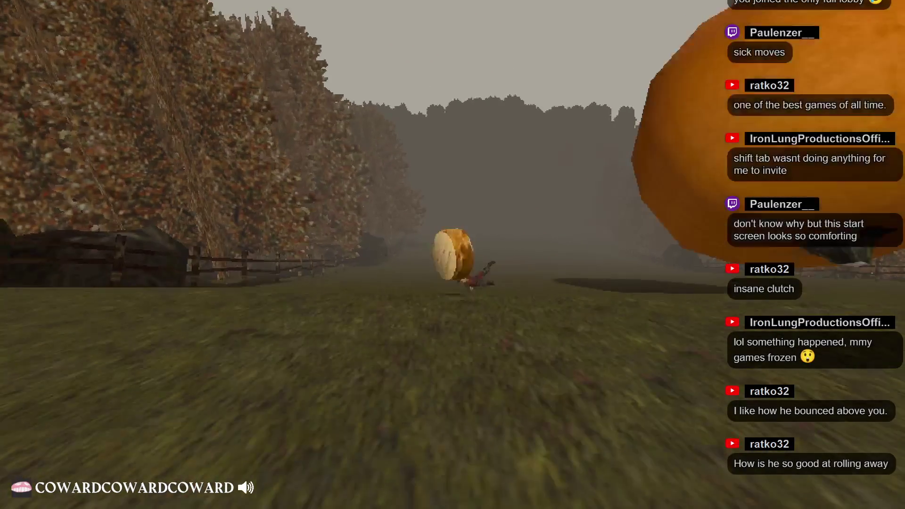
pyautogui.press('d')
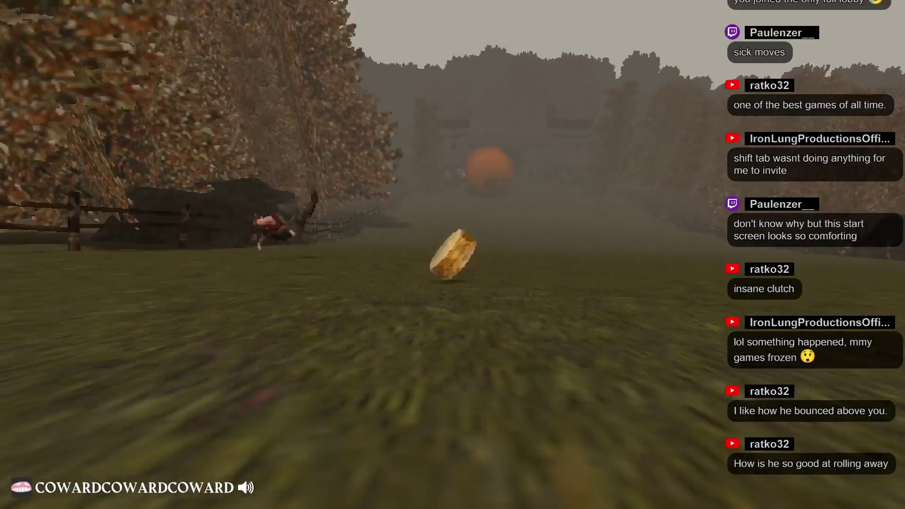
pyautogui.press('d')
pyautogui.press('d')
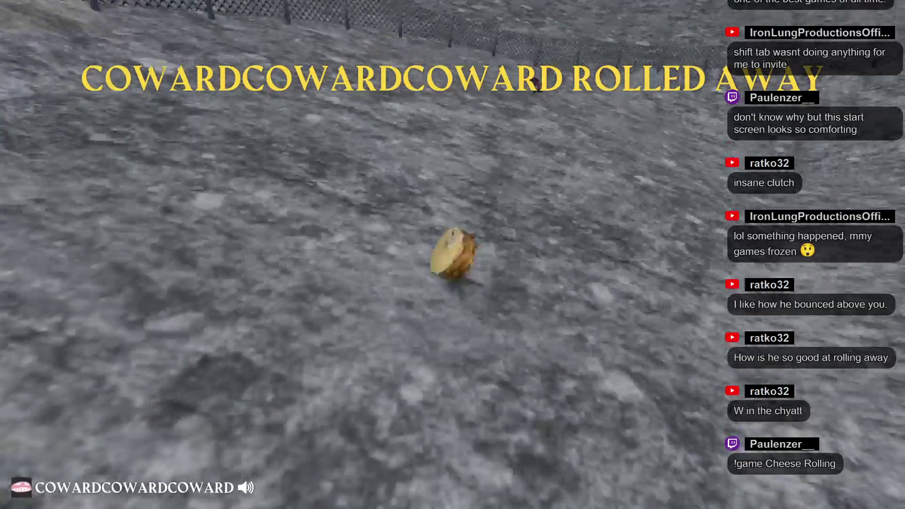
pyautogui.press('r')
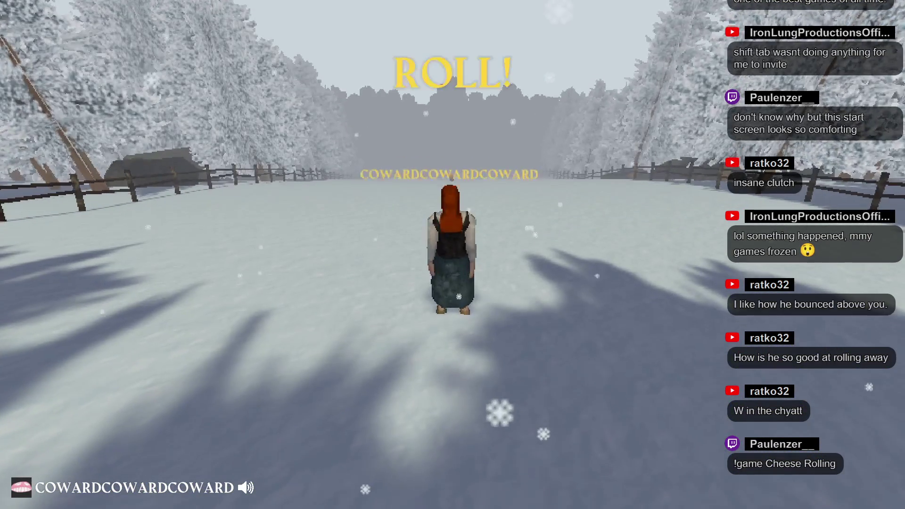
# Step: Run forward down the snowy slope once ROLL! appears
pyautogui.press('w')
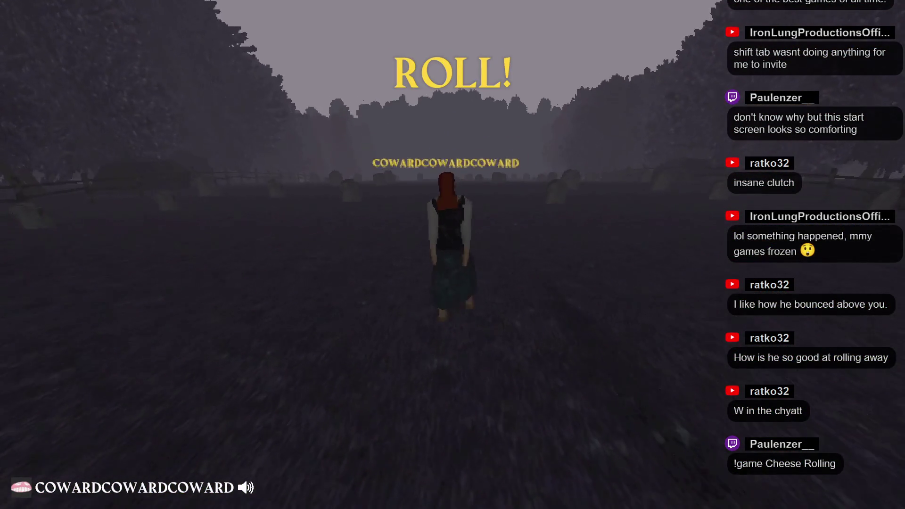
# Step: Chase the cheese down the graveyard slope, through the stone arch and among the standing stones
pyautogui.press('w')
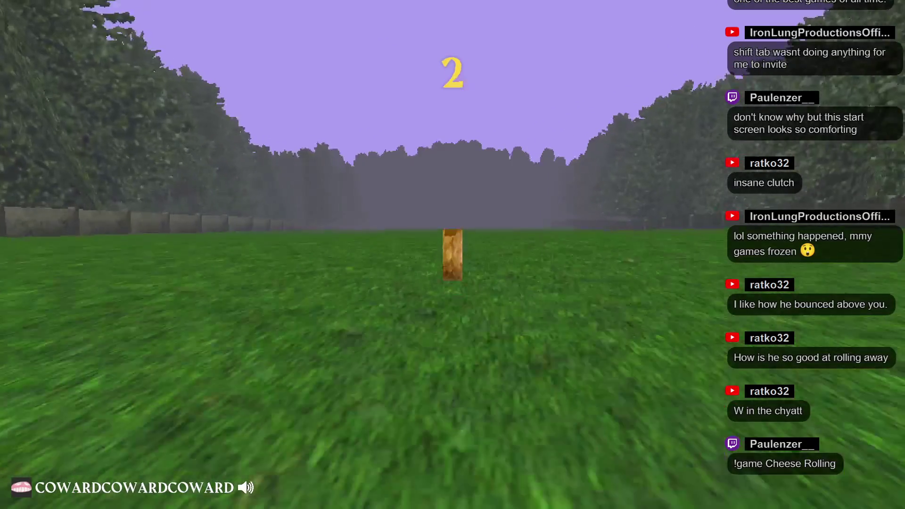
pyautogui.press('w')
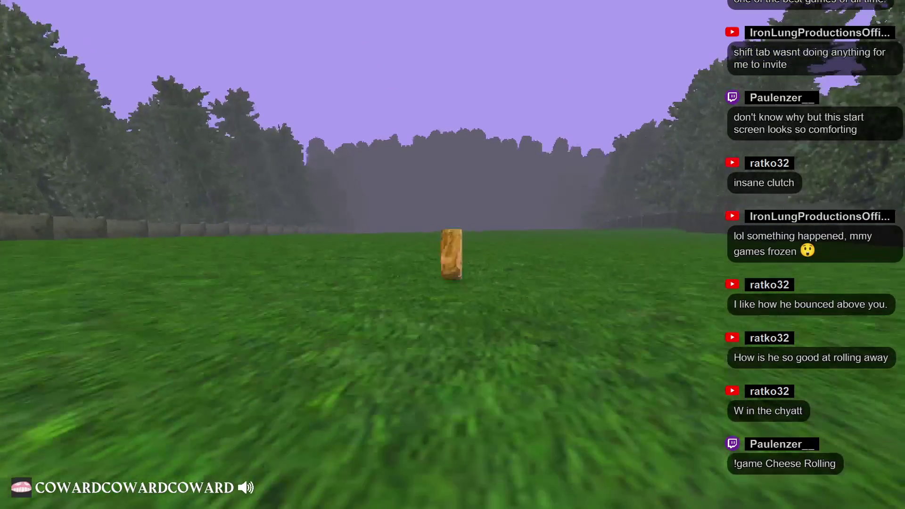
pyautogui.press('w')
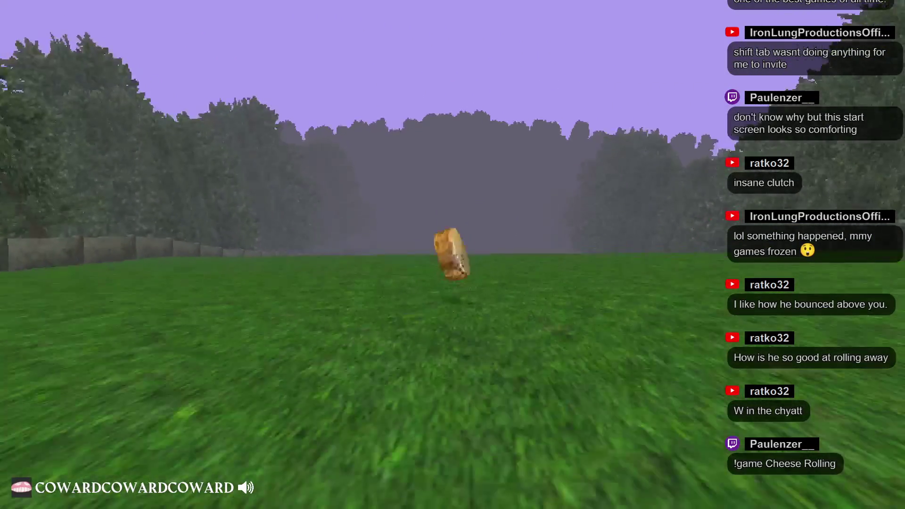
pyautogui.press('w')
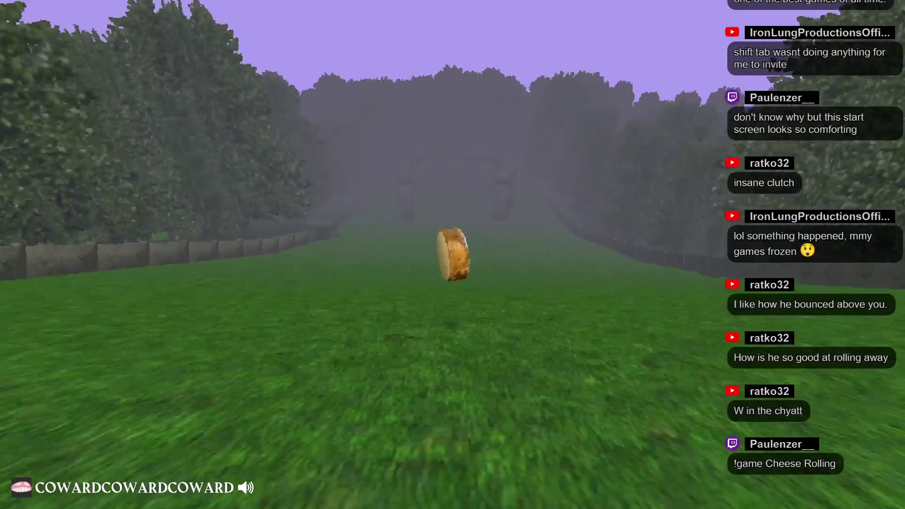
pyautogui.press('w')
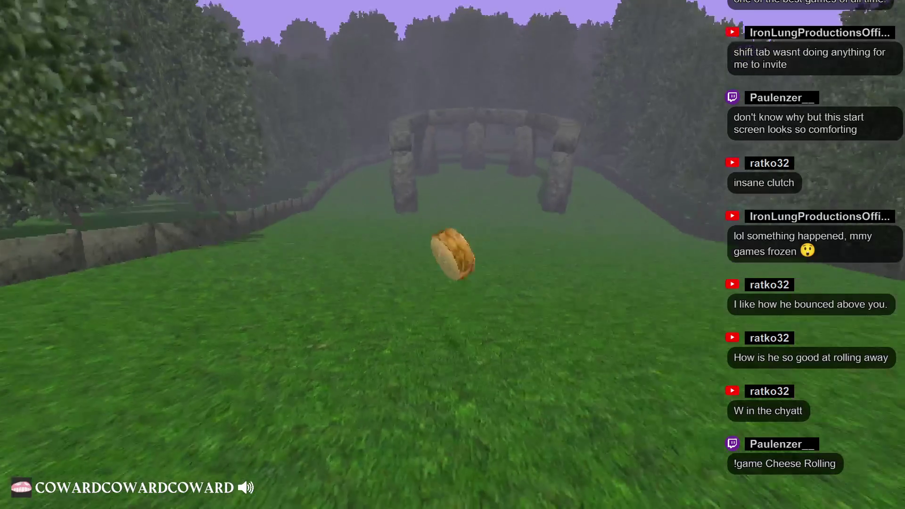
pyautogui.press('w')
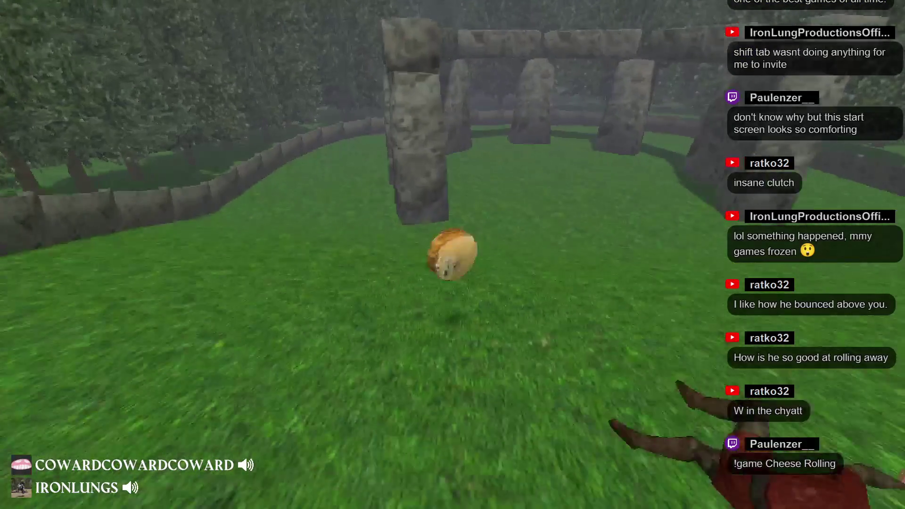
pyautogui.press('w')
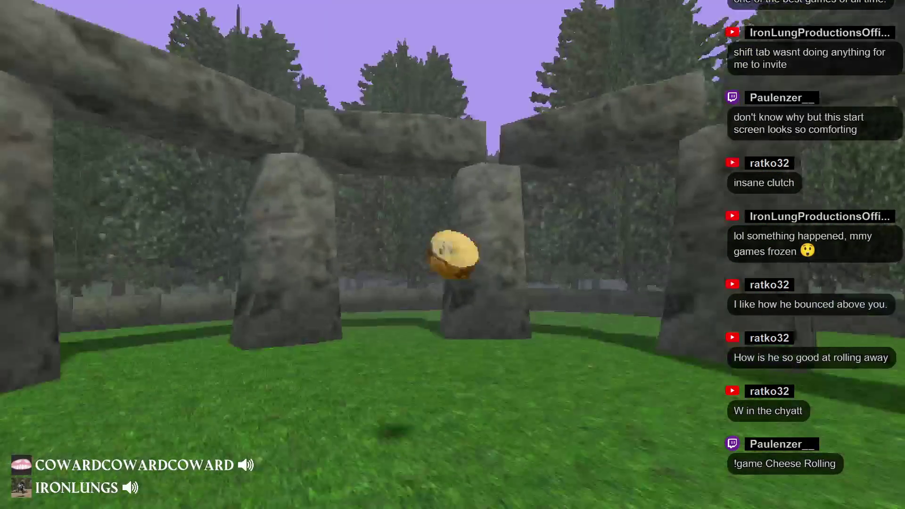
pyautogui.press('w')
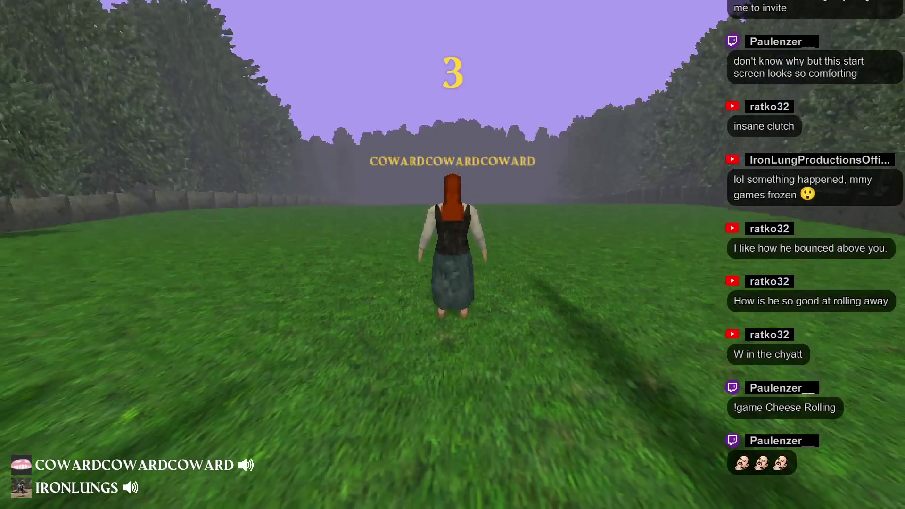
pyautogui.press('w')
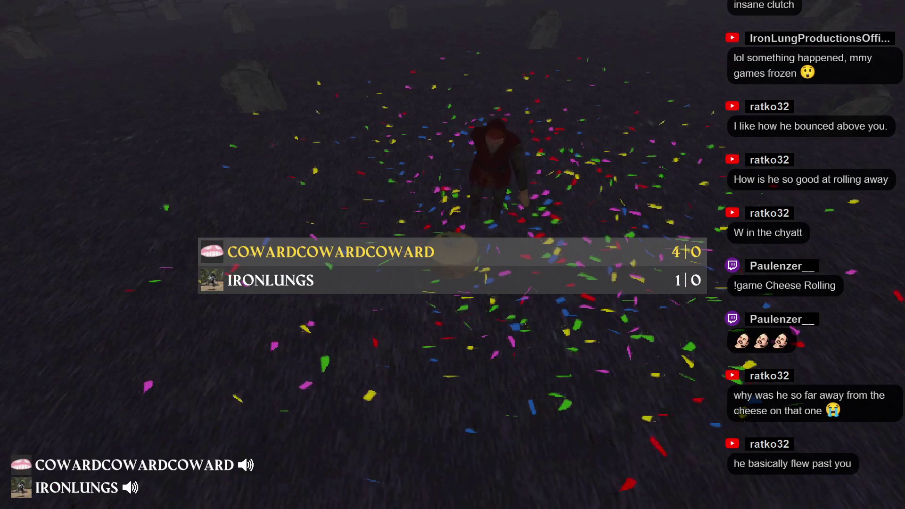
# Step: Run down the grassy field after the cheese at ROLL!
pyautogui.press('w')
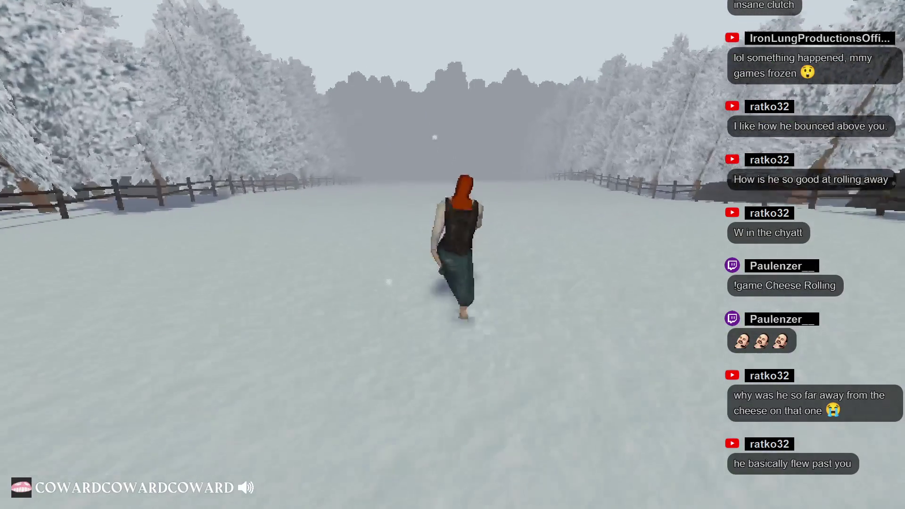
# Step: Dive forward toward the cheese on the snowy track
pyautogui.press('space')
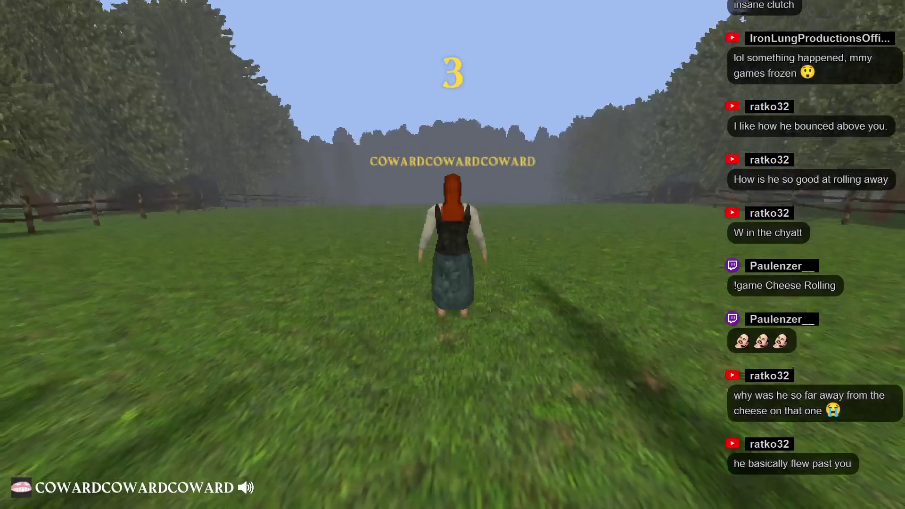
# Step: Run down the grassy field at ROLL!, then start running again when the rocky course countdown ends
pyautogui.press('w')
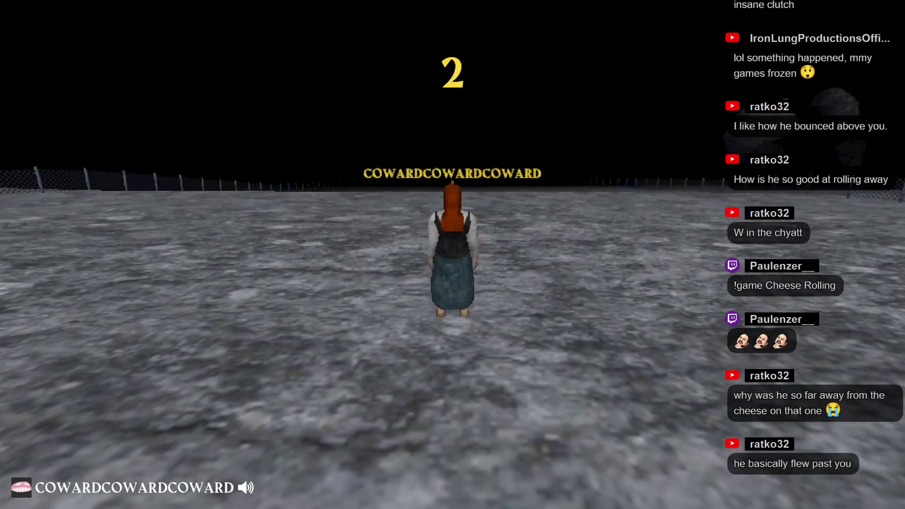
pyautogui.press('w')
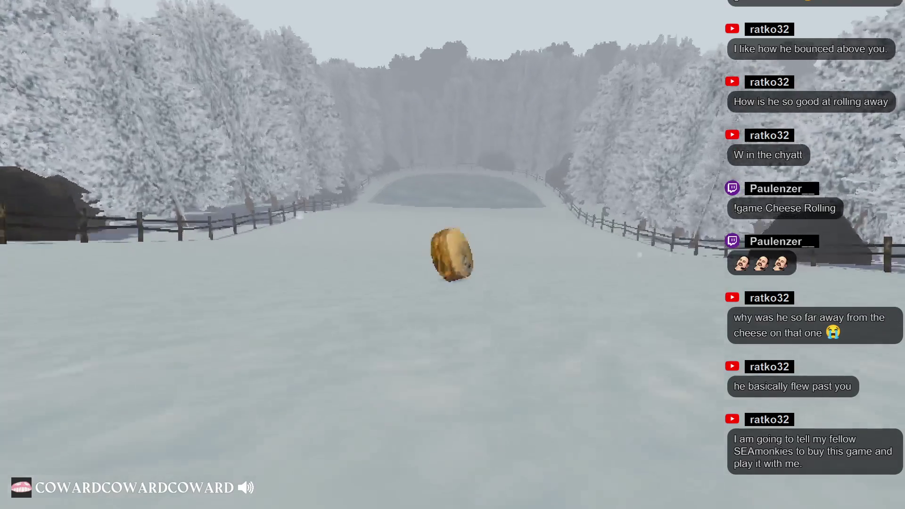
# Step: Steer around the cheese near the fence and pursue it toward the frozen lake
pyautogui.press('a')
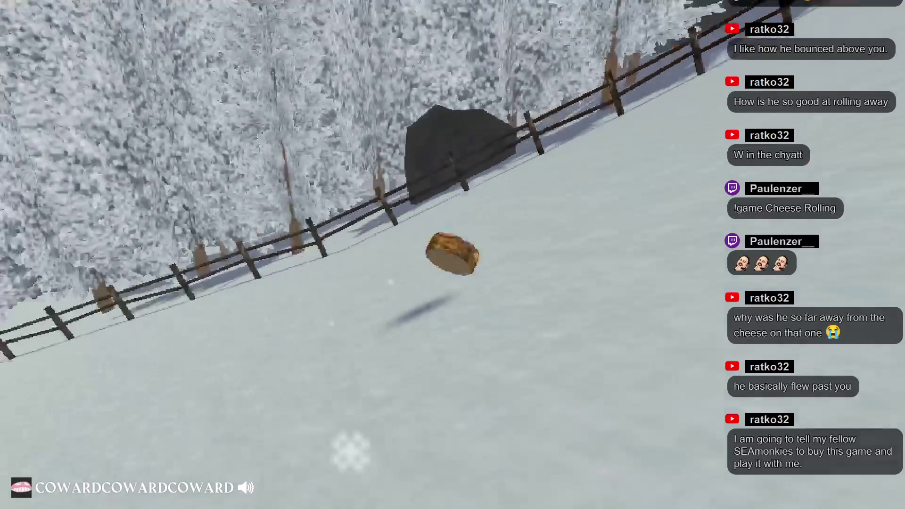
pyautogui.press('d')
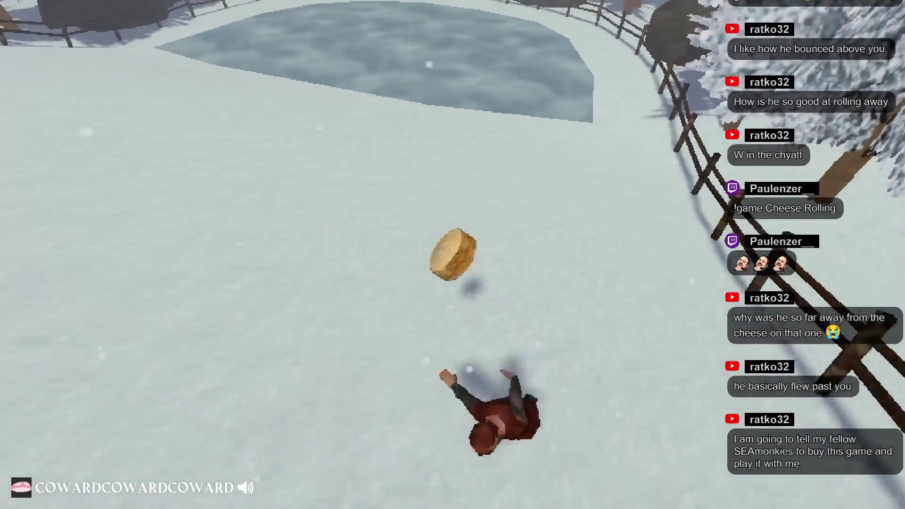
pyautogui.press('w')
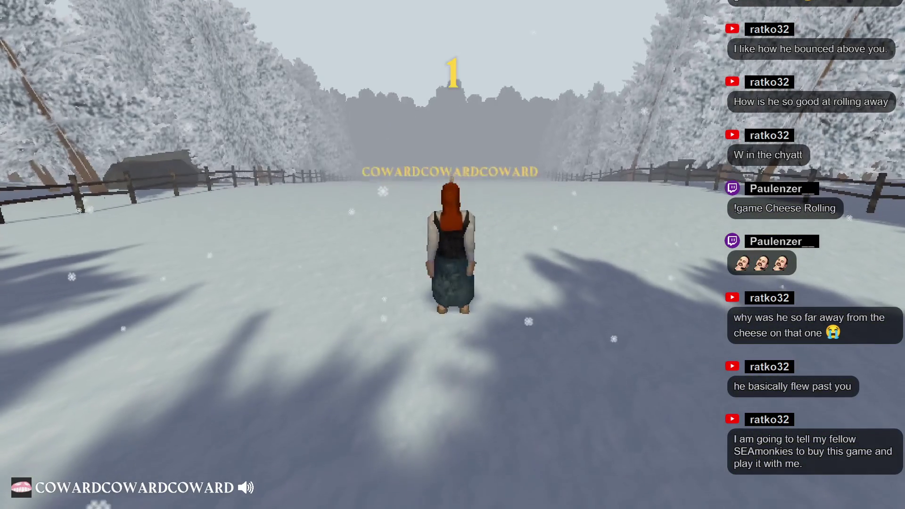
pyautogui.press('w')
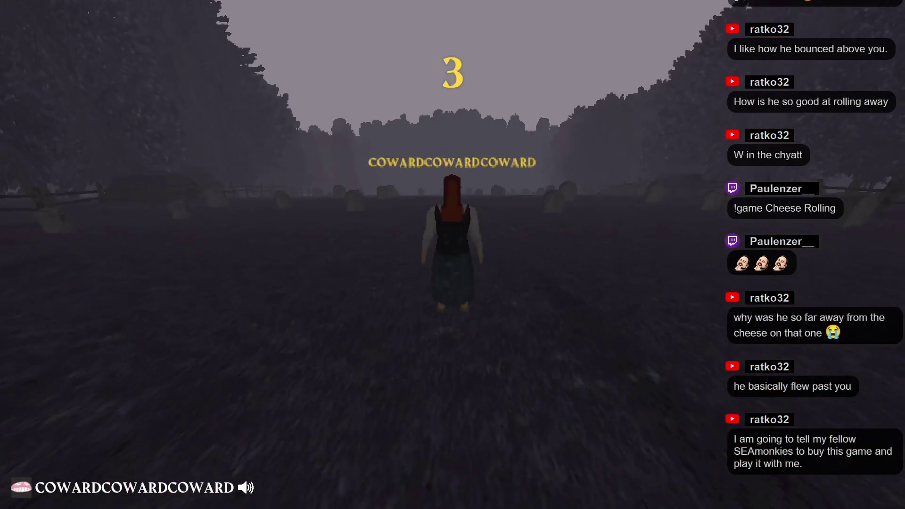
# Step: Run down the rocky track after the cheese along the wire fence
pyautogui.press('w')
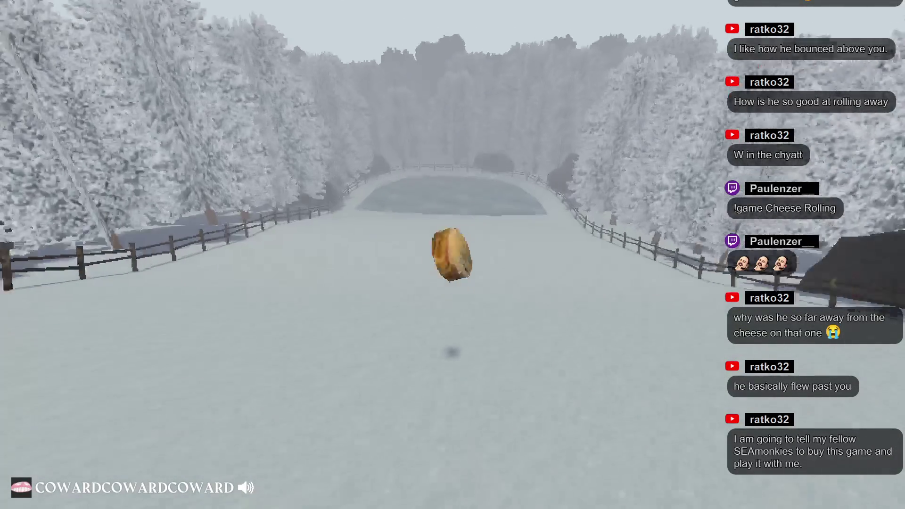
# Step: Jump the cheese over the pond fence, roll it across the ice and steer it onto the snowy slope
pyautogui.press('space')
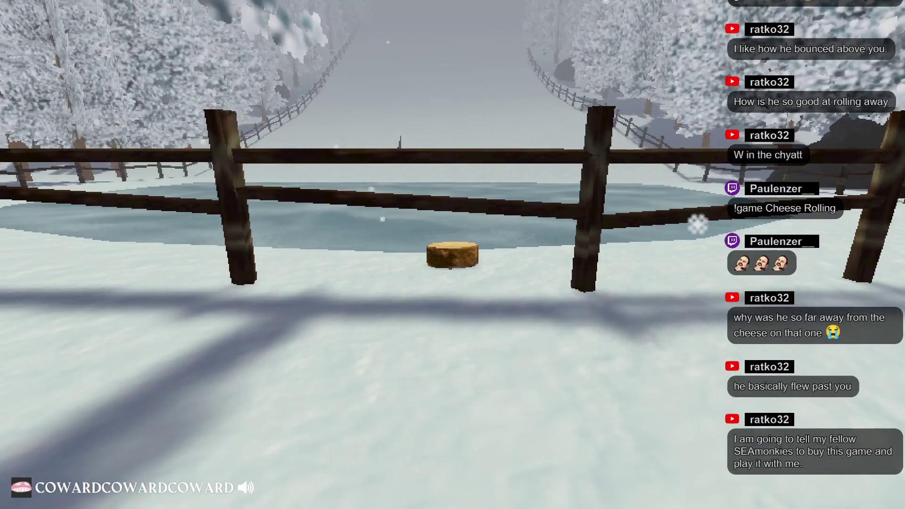
pyautogui.press('w')
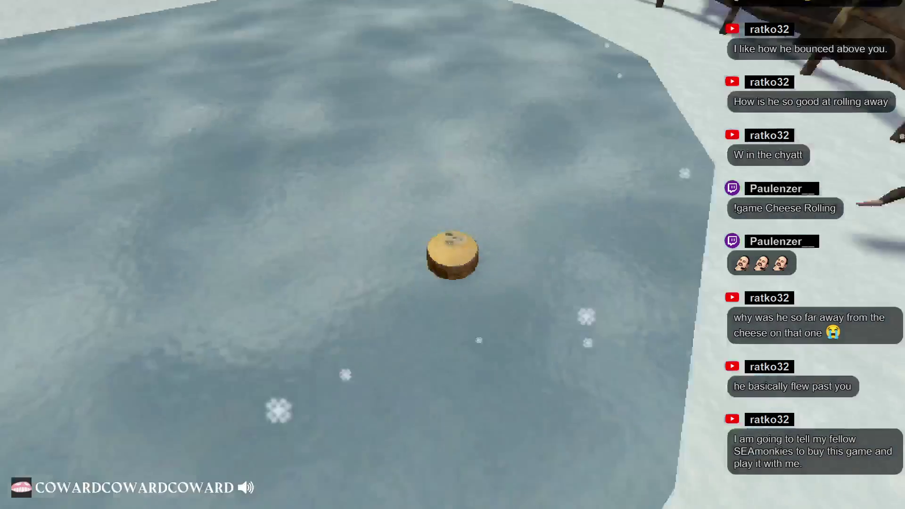
pyautogui.press('space')
pyautogui.press('a')
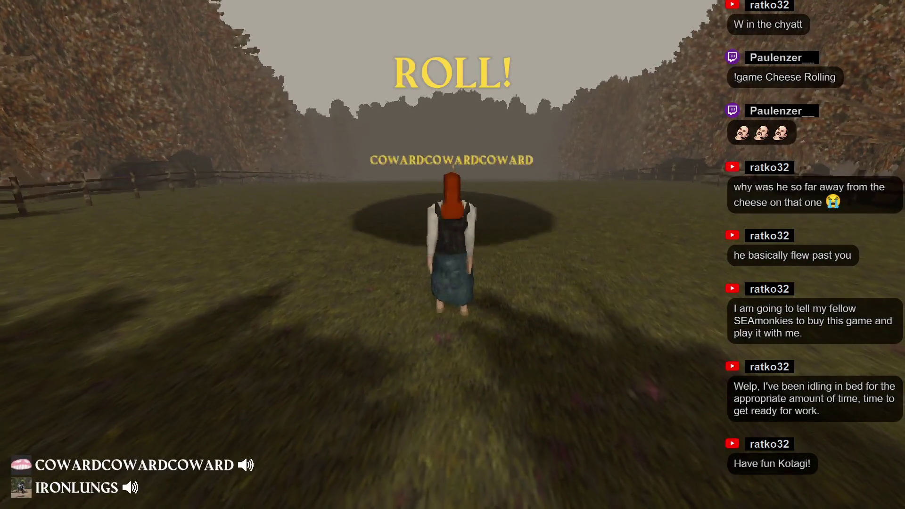
# Step: Roll forward at the ROLL! signal and play the autumn-field round to the 6–5 results screen
pyautogui.press('w')
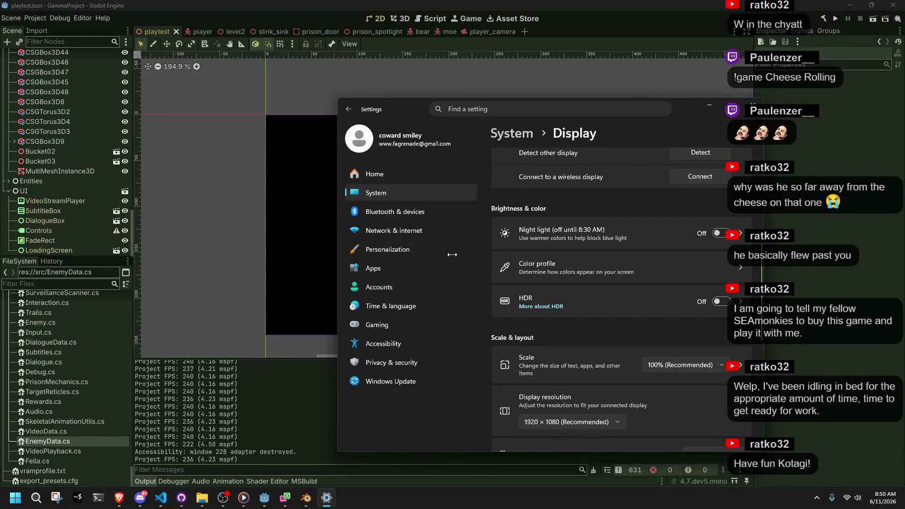
# Step: Close the Display settings window and bring the Godot editor back to the front
pyautogui.click(751, 103)
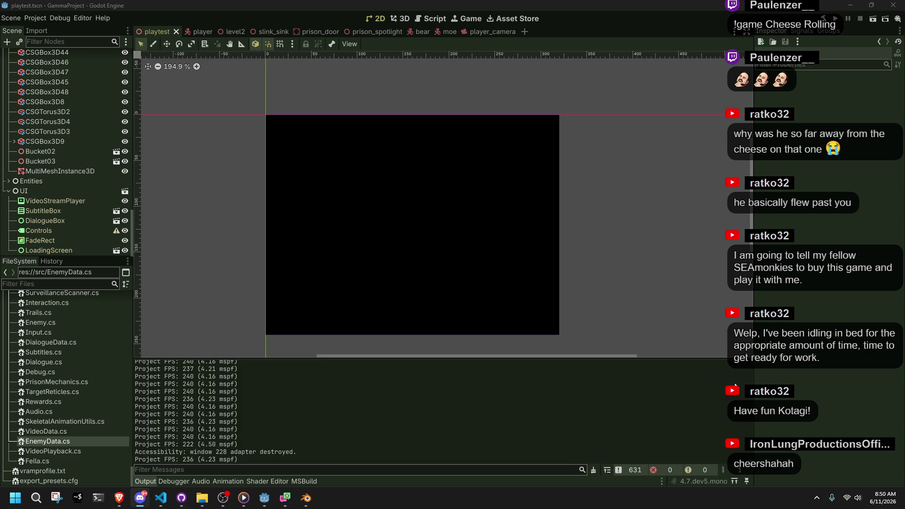
pyautogui.click(195, 195)
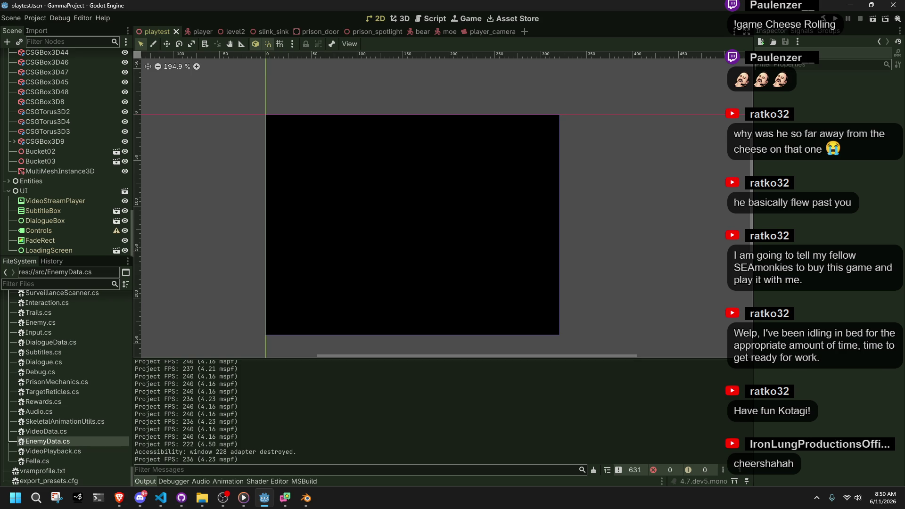
# Step: Scroll up the Godot Scene tree, then switch to the Blender window showing slink.blend
pyautogui.scroll(10, 47, 197)
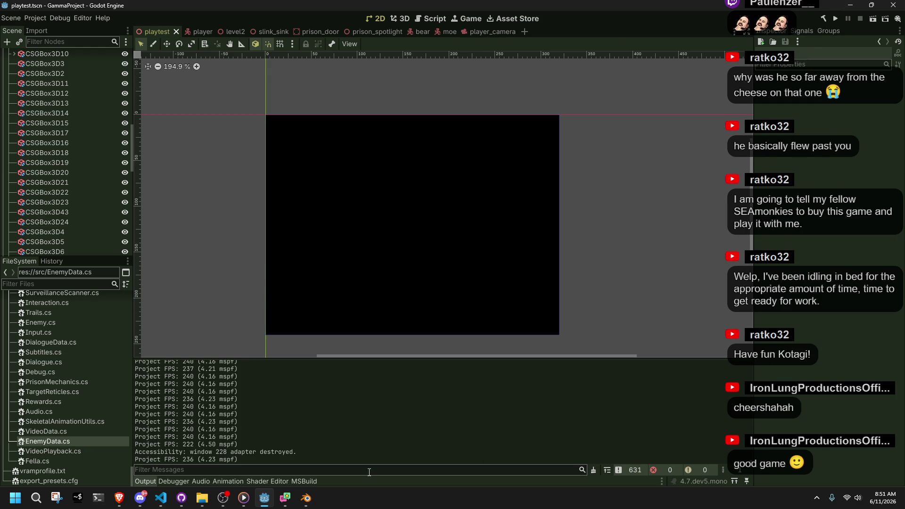
pyautogui.click(311, 503)
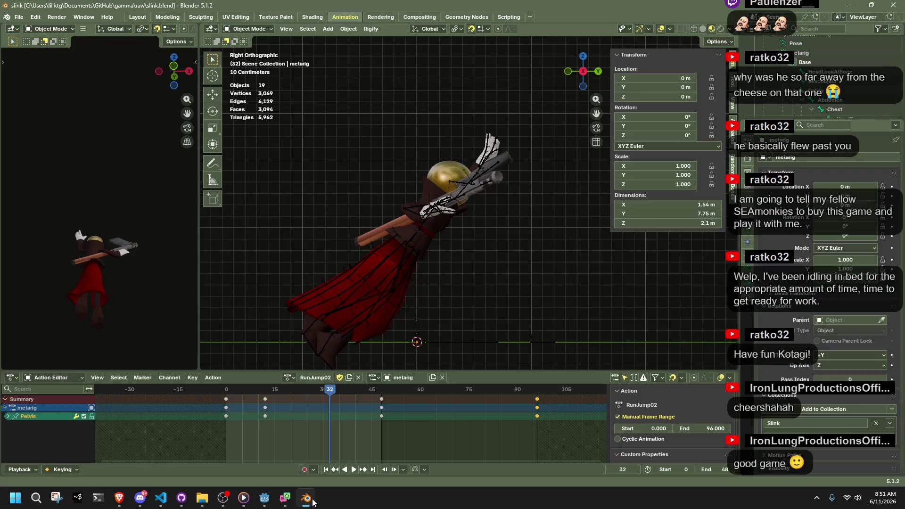
# Step: Show the File > Open Recent list of .blend files in Blender
pyautogui.click(20, 18)
pyautogui.moveTo(48, 46)
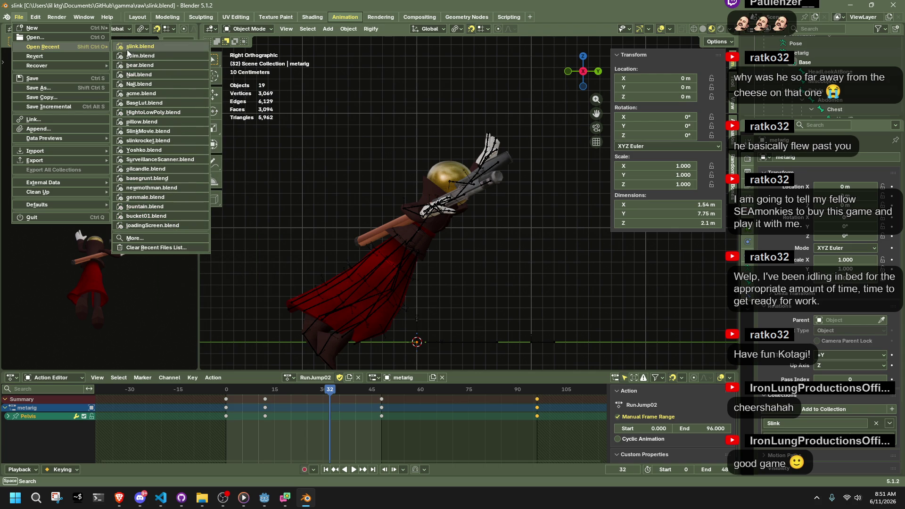
# Step: Open bucket01.blend, select the bucket and show its Material properties
pyautogui.click(166, 216)
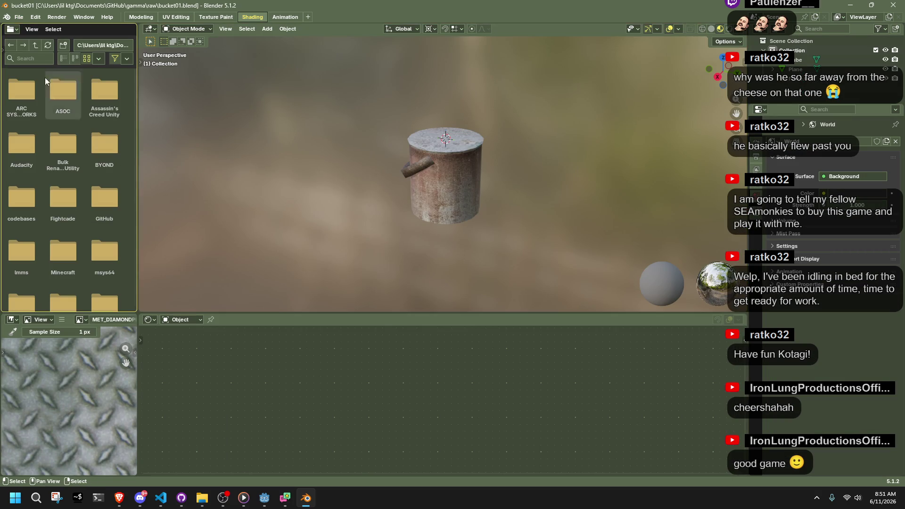
pyautogui.click(426, 186)
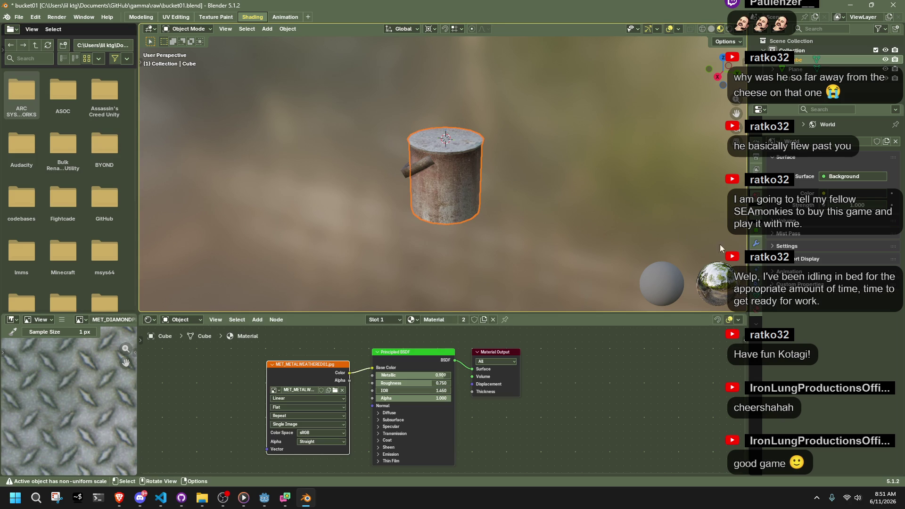
pyautogui.click(757, 310)
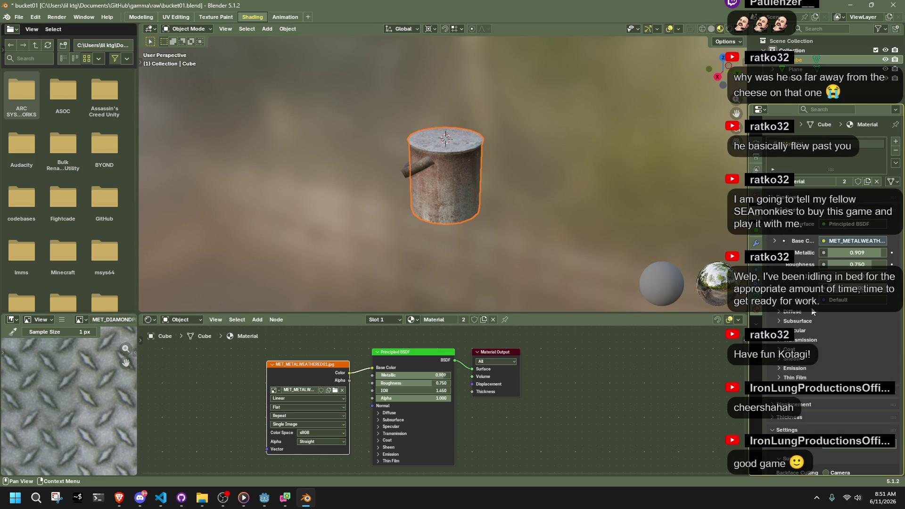
pyautogui.click(510, 184)
pyautogui.scroll(5, 506, 182)
pyautogui.click(504, 178)
# Step: Zoom and orbit around the bucket to inspect its weathered metal from the side and top
pyautogui.scroll(-5, 542, 193)
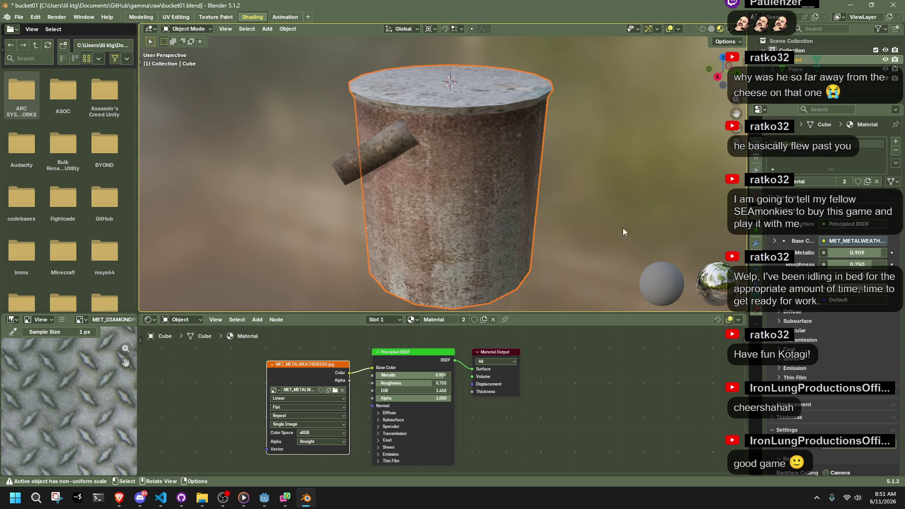
pyautogui.moveTo(629, 244)
pyautogui.mouseDown()
pyautogui.moveTo(558, 249)
pyautogui.moveTo(316, 205)
pyautogui.mouseUp()
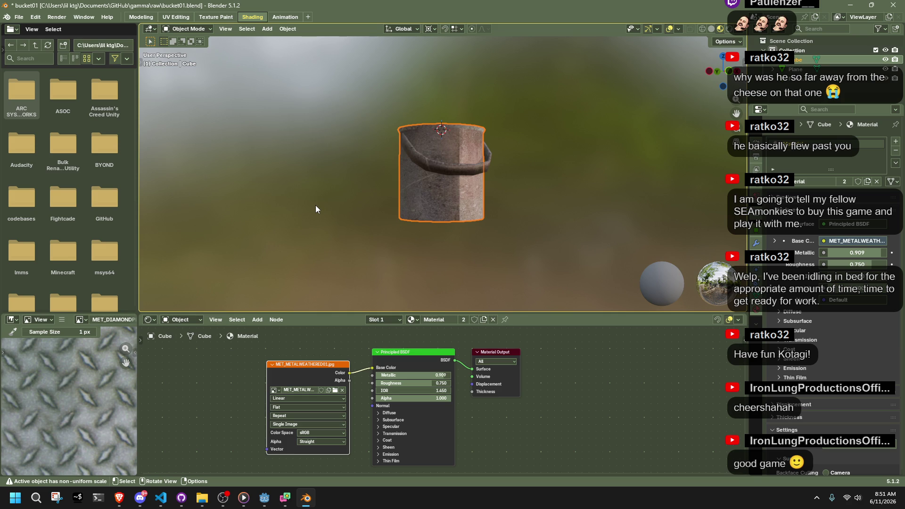
pyautogui.scroll(4, 607, 194)
pyautogui.moveTo(525, 164)
pyautogui.mouseDown()
pyautogui.moveTo(579, 199)
pyautogui.moveTo(617, 191)
pyautogui.mouseUp()
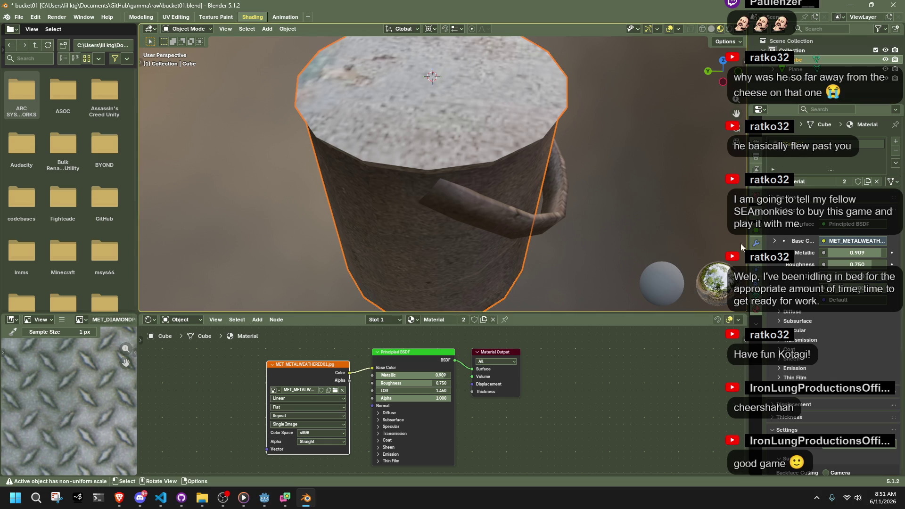
pyautogui.scroll(-3, 801, 326)
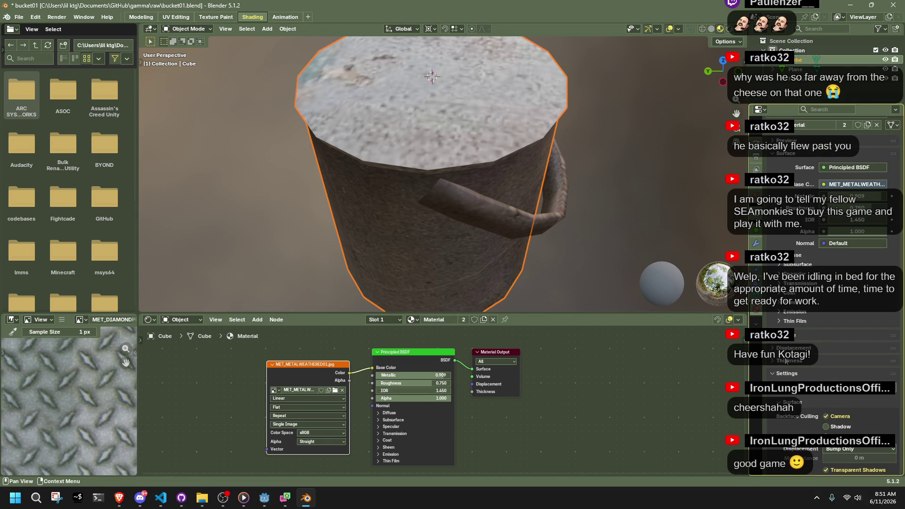